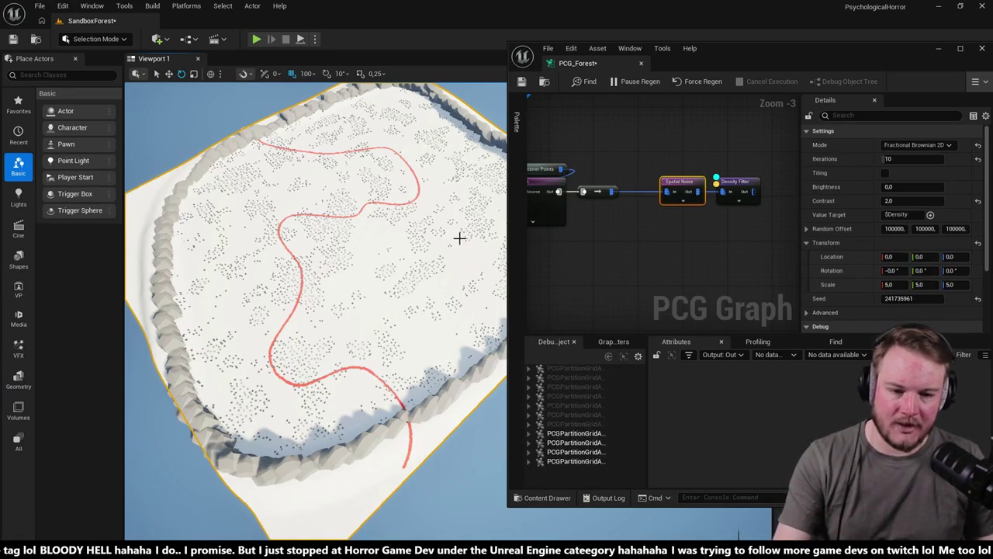
- Park the floating PCG_Forest graph window bottom-left below the landscape view and maximize the level editor
{"action": "mouse_move", "coordinate": [473, 199]}
{"action": "left_mouse_down"}
{"action": "mouse_move", "coordinate": [472, 187]}
{"action": "mouse_move", "coordinate": [443, 213]}
{"action": "left_mouse_up"}
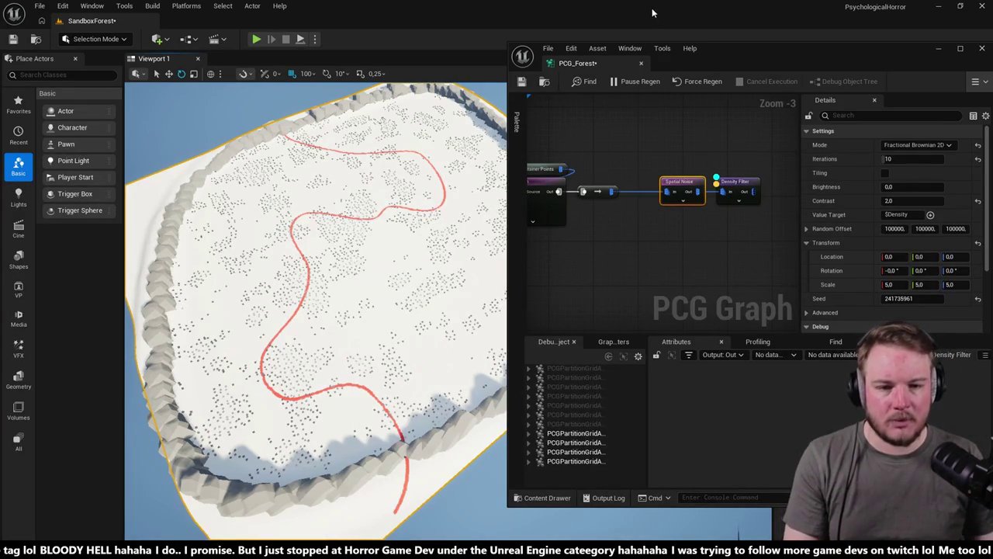
{"action": "mouse_move", "coordinate": [652, 13]}
{"action": "left_mouse_down"}
{"action": "mouse_move", "coordinate": [364, 23]}
{"action": "mouse_move", "coordinate": [394, 34]}
{"action": "left_mouse_up"}
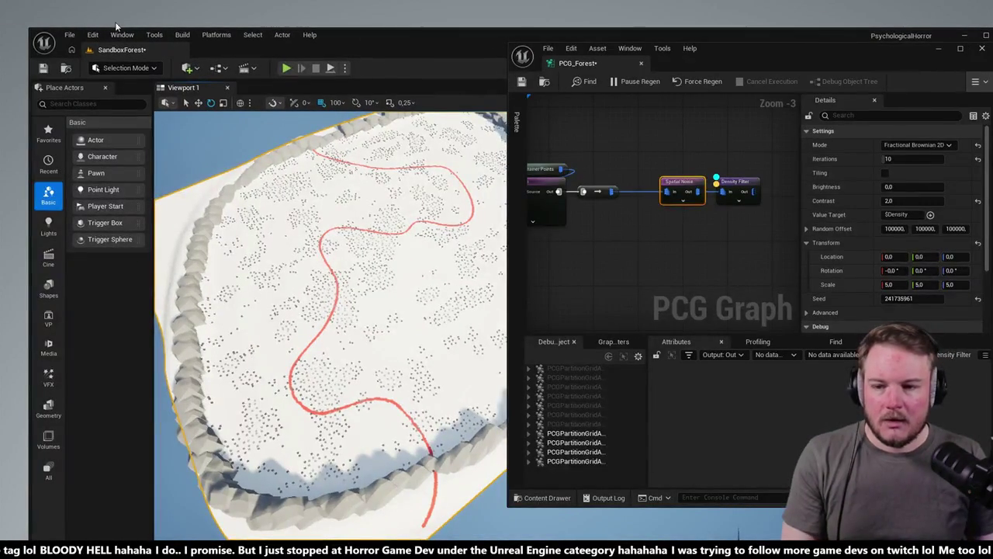
{"action": "left_click_drag", "start_coordinate": [31, 29], "coordinate": [338, 177]}
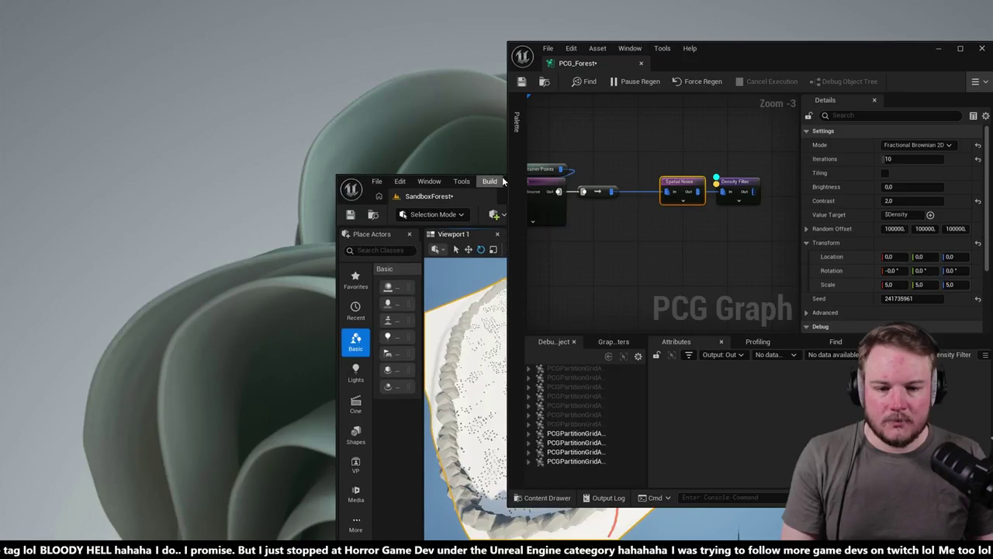
{"action": "left_click_drag", "start_coordinate": [760, 51], "coordinate": [751, 247]}
{"action": "mouse_move", "coordinate": [759, 180]}
{"action": "left_mouse_down"}
{"action": "mouse_move", "coordinate": [460, 18]}
{"action": "mouse_move", "coordinate": [438, 17]}
{"action": "left_mouse_up"}
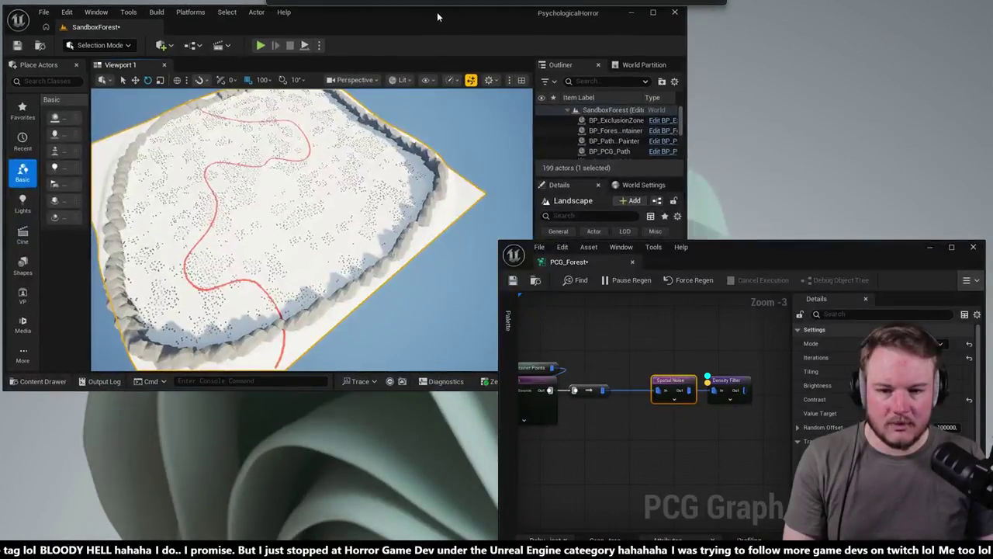
{"action": "mouse_move", "coordinate": [790, 249]}
{"action": "left_mouse_down"}
{"action": "mouse_move", "coordinate": [534, 173]}
{"action": "mouse_move", "coordinate": [308, 343]}
{"action": "mouse_move", "coordinate": [292, 390]}
{"action": "left_mouse_up"}
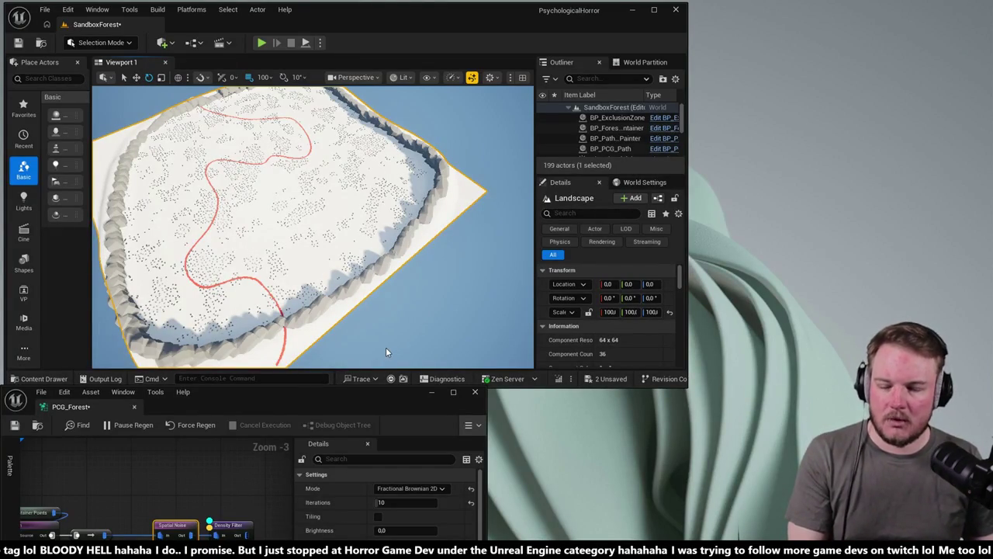
{"action": "left_click", "coordinate": [646, 10]}
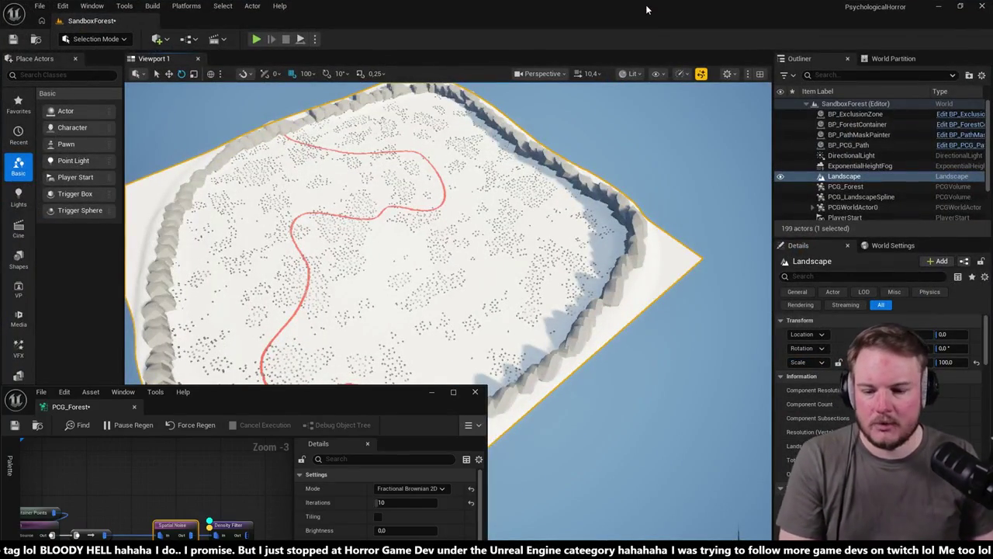
- Dock PCG_Forest beside the SandboxForest tab, then pull it out as a floating window over the viewport
{"action": "double_click", "coordinate": [78, 411]}
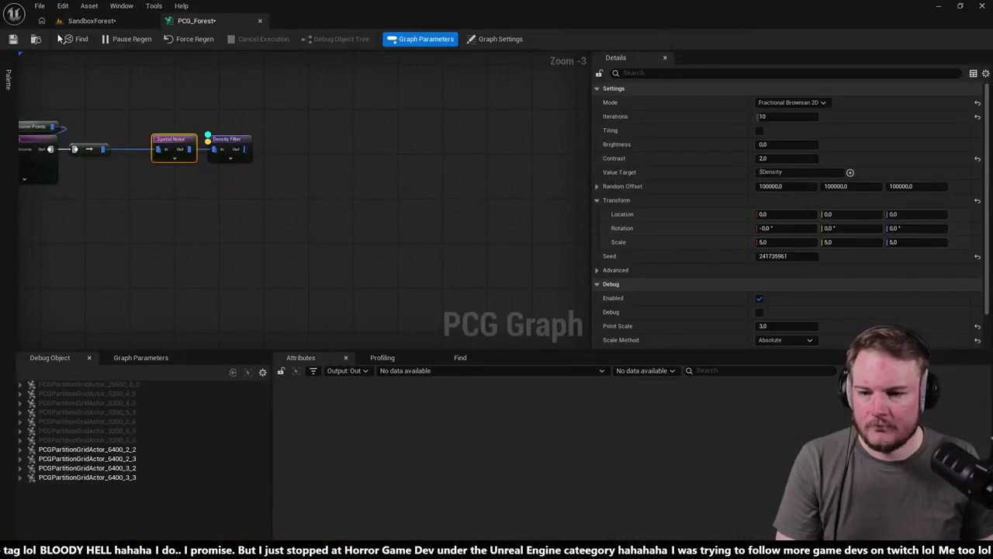
{"action": "left_click", "coordinate": [87, 21]}
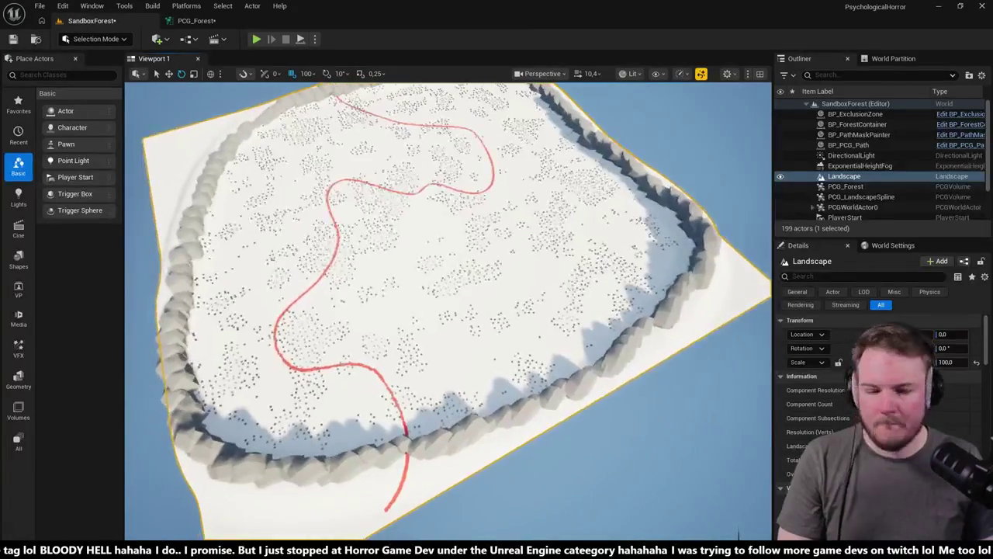
{"action": "mouse_move", "coordinate": [197, 21]}
{"action": "left_mouse_down"}
{"action": "mouse_move", "coordinate": [446, 94]}
{"action": "mouse_move", "coordinate": [574, 91]}
{"action": "left_mouse_up"}
{"action": "left_click", "coordinate": [91, 5]}
{"action": "left_click", "coordinate": [185, 113]}
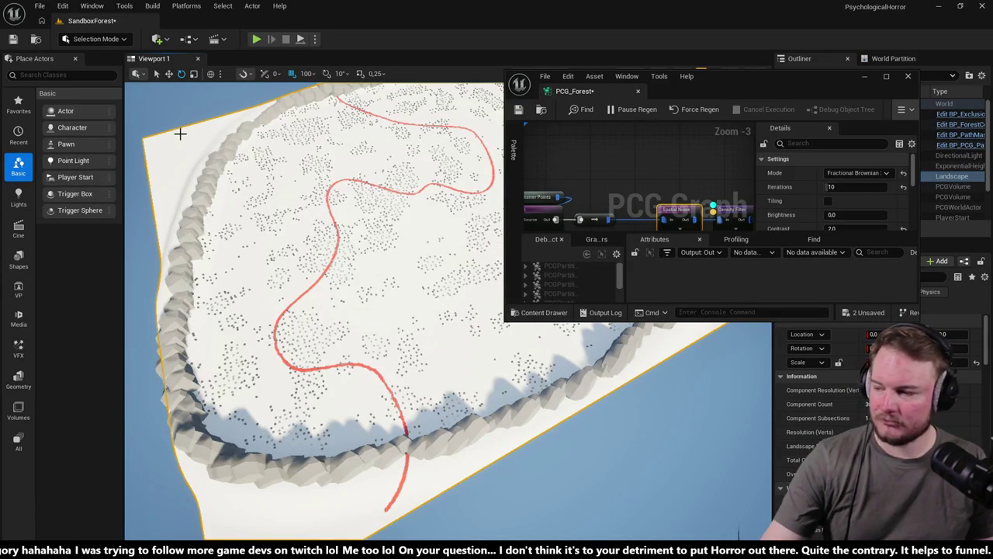
- Enlarge the floating graph window and inspect the Density Filter node's settings
{"action": "left_click_drag", "start_coordinate": [660, 70], "coordinate": [579, 53]}
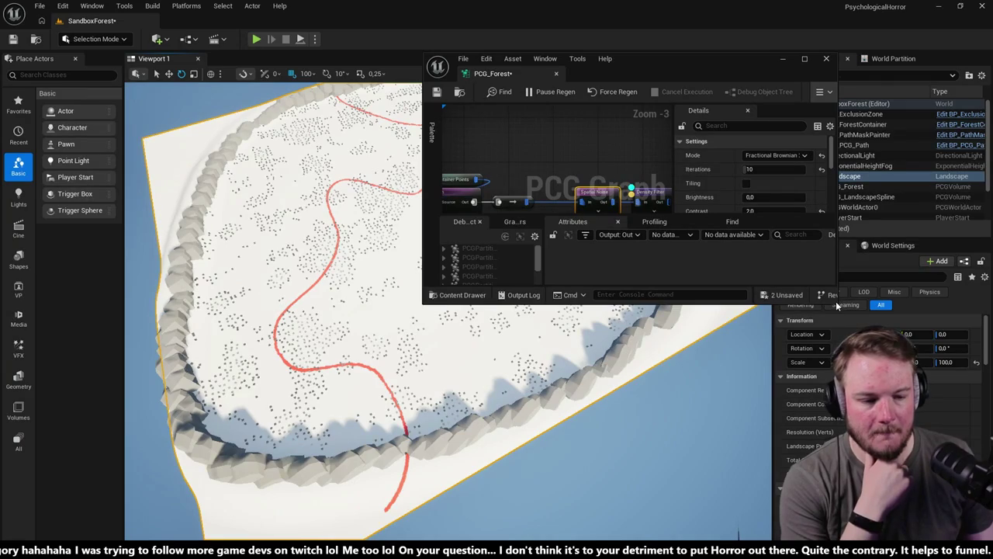
{"action": "left_click_drag", "start_coordinate": [837, 305], "coordinate": [971, 470]}
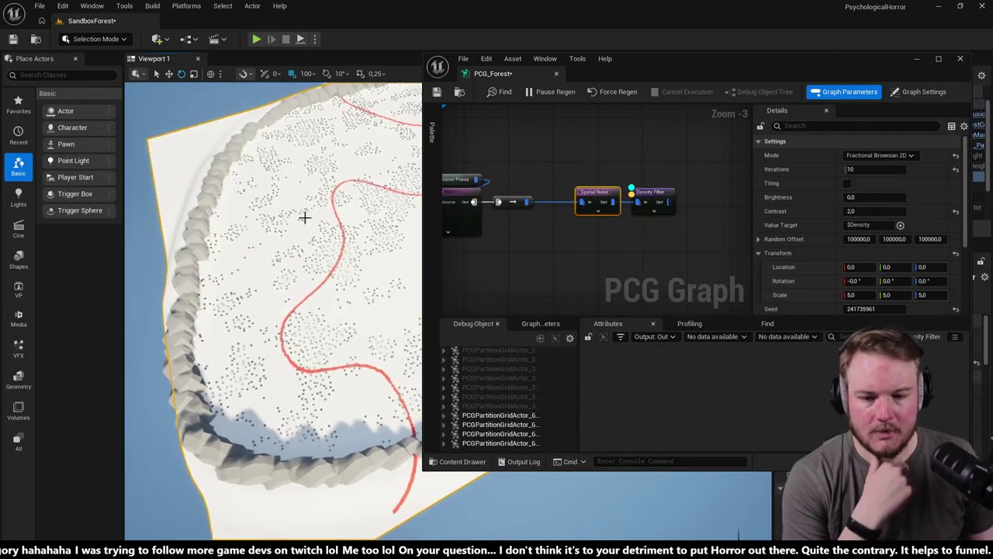
{"action": "left_click", "coordinate": [652, 199]}
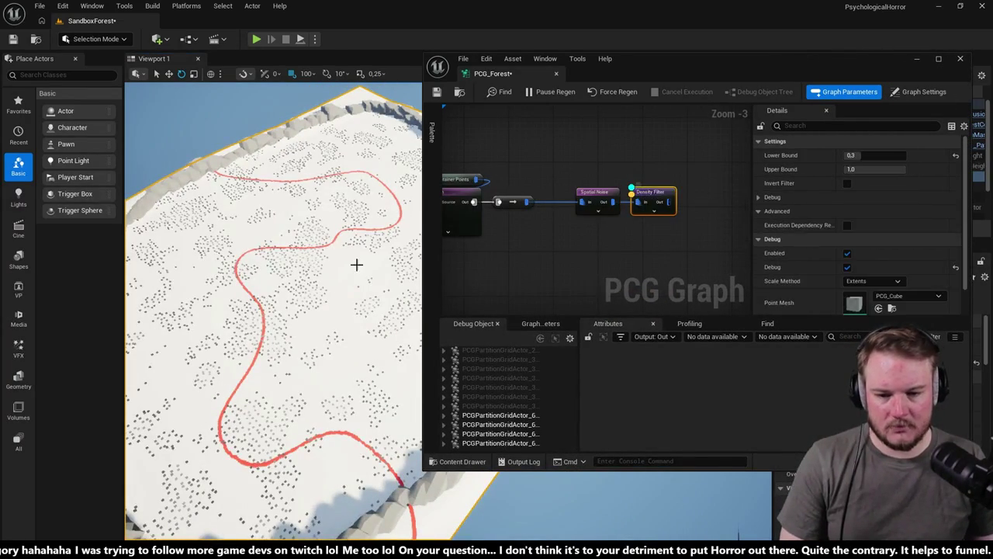
{"action": "left_click_drag", "start_coordinate": [356, 264], "coordinate": [356, 303]}
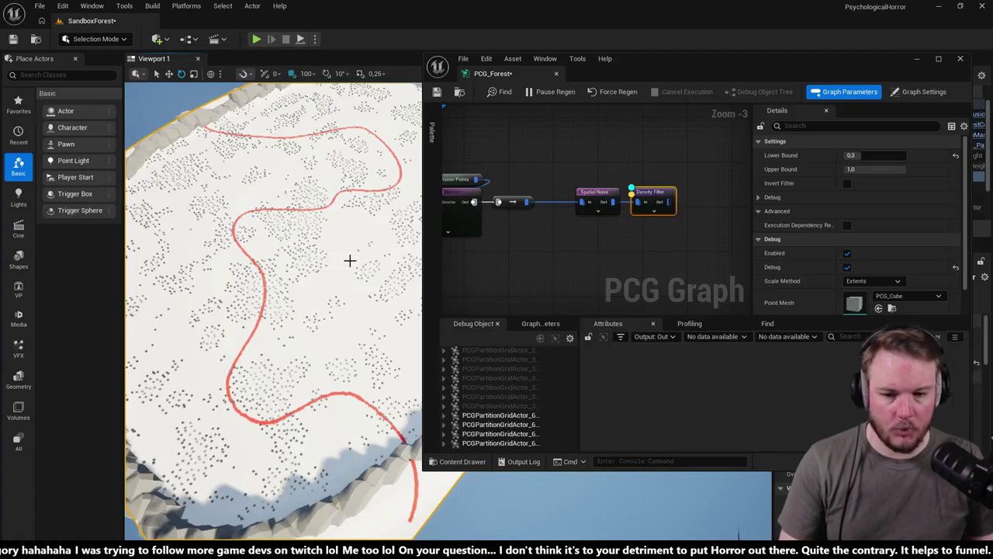
- Set the Spatial Noise node's Transform Scale to 10 on X, Y and Z
{"action": "left_click", "coordinate": [604, 196]}
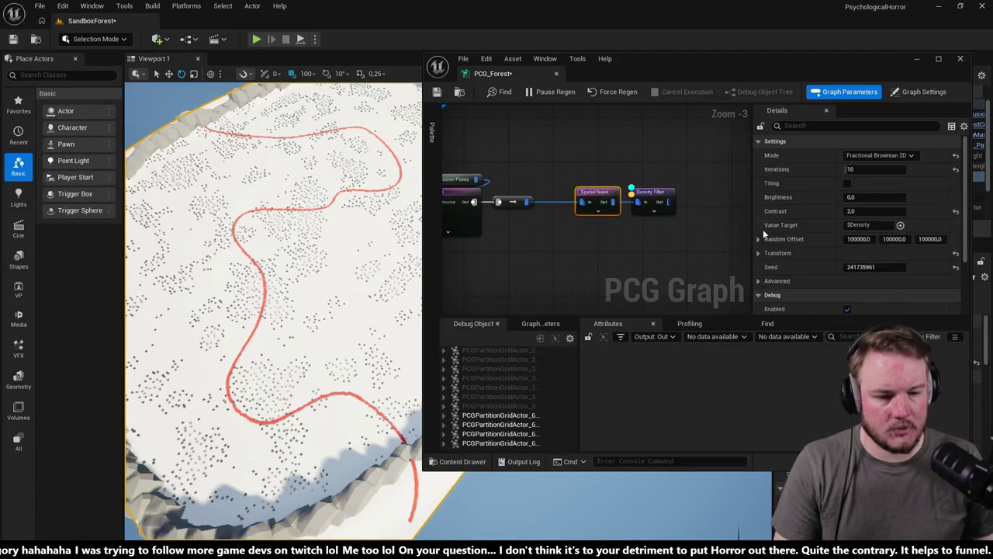
{"action": "scroll", "coordinate": [763, 229], "scroll_direction": "down", "scroll_amount": 5}
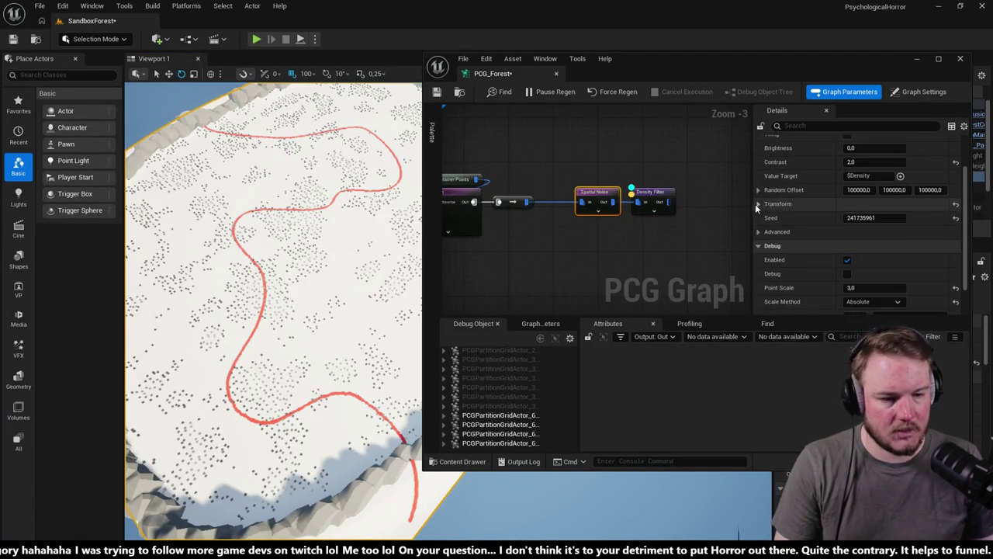
{"action": "left_click", "coordinate": [756, 204]}
{"action": "left_click", "coordinate": [851, 245]}
{"action": "type", "text": "10"}
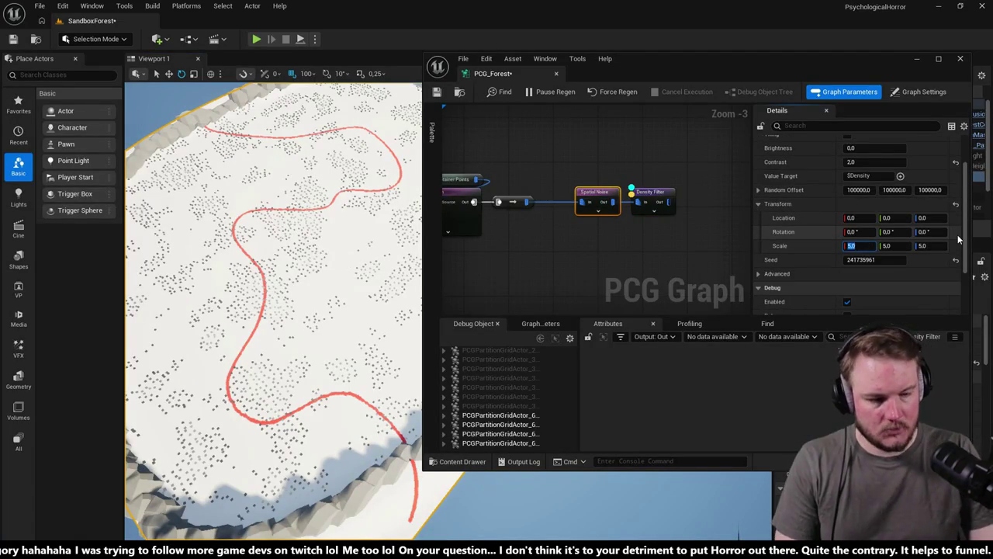
{"action": "key", "text": "Tab"}
{"action": "type", "text": "10"}
{"action": "key", "text": "Tab"}
{"action": "type", "text": "1"}
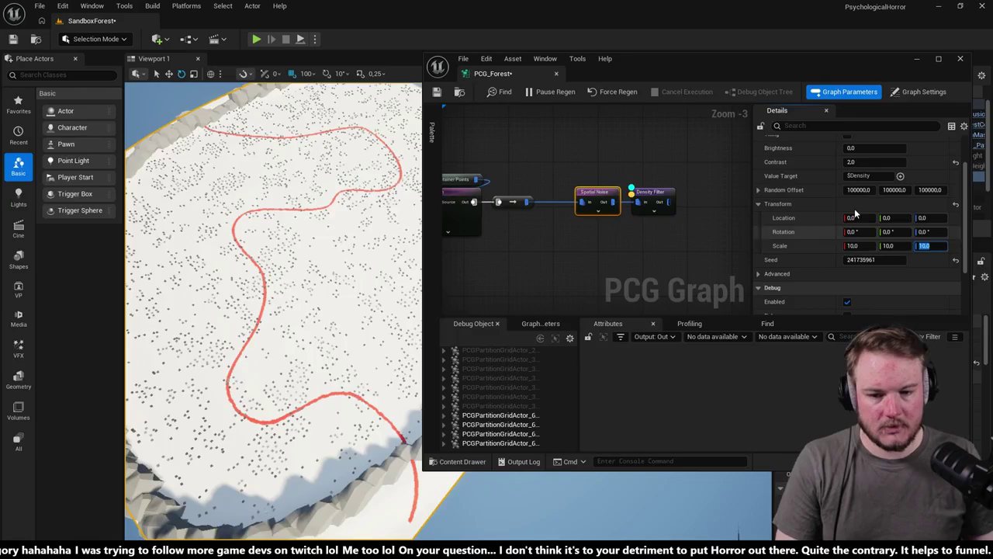
{"action": "mouse_move", "coordinate": [271, 310]}
{"action": "left_mouse_down"}
{"action": "mouse_move", "coordinate": [230, 196]}
{"action": "mouse_move", "coordinate": [308, 277]}
{"action": "left_mouse_up"}
- Dock the PCG_Forest graph as a tab in the main editor and zoom around the graph
{"action": "scroll", "coordinate": [479, 133], "scroll_direction": "down", "scroll_amount": 1}
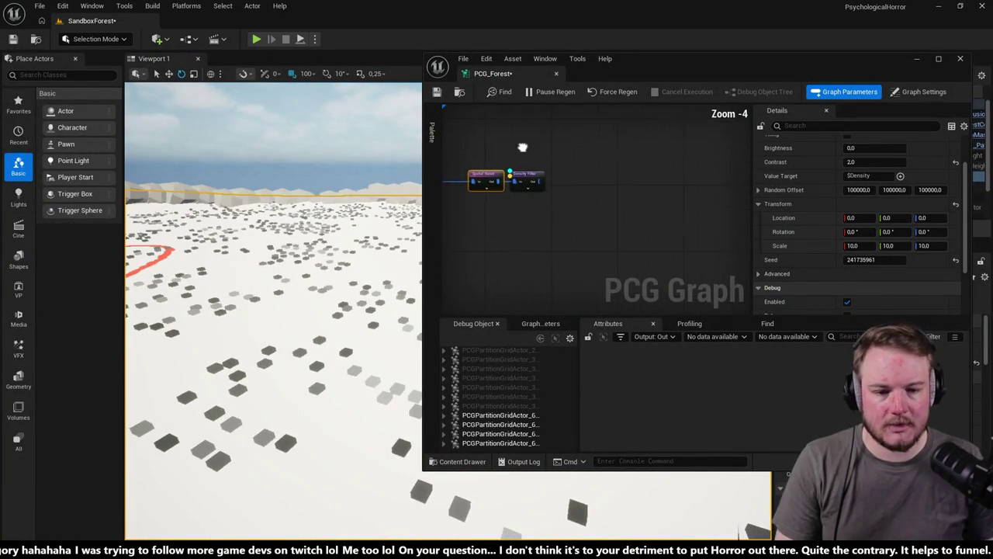
{"action": "left_click_drag", "start_coordinate": [497, 73], "coordinate": [326, 21]}
{"action": "scroll", "coordinate": [458, 176], "scroll_direction": "down", "scroll_amount": 6}
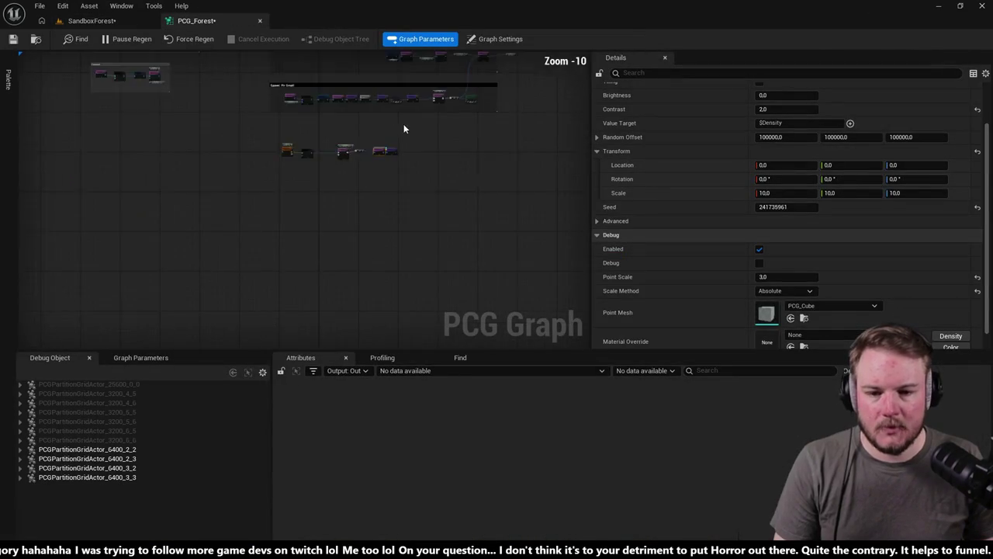
{"action": "scroll", "coordinate": [383, 202], "scroll_direction": "up", "scroll_amount": 4}
{"action": "scroll", "coordinate": [351, 183], "scroll_direction": "up", "scroll_amount": 4}
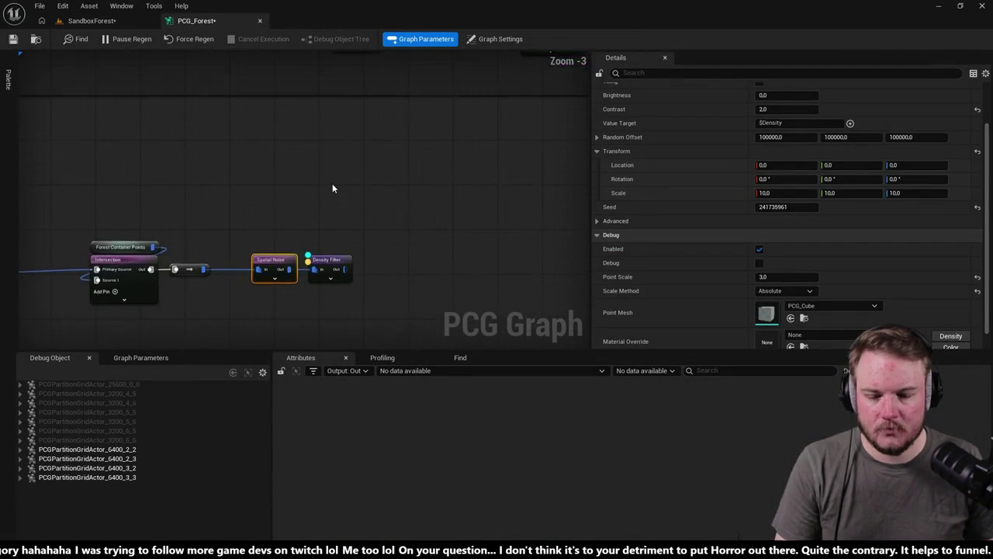
{"action": "scroll", "coordinate": [332, 183], "scroll_direction": "down", "scroll_amount": 2}
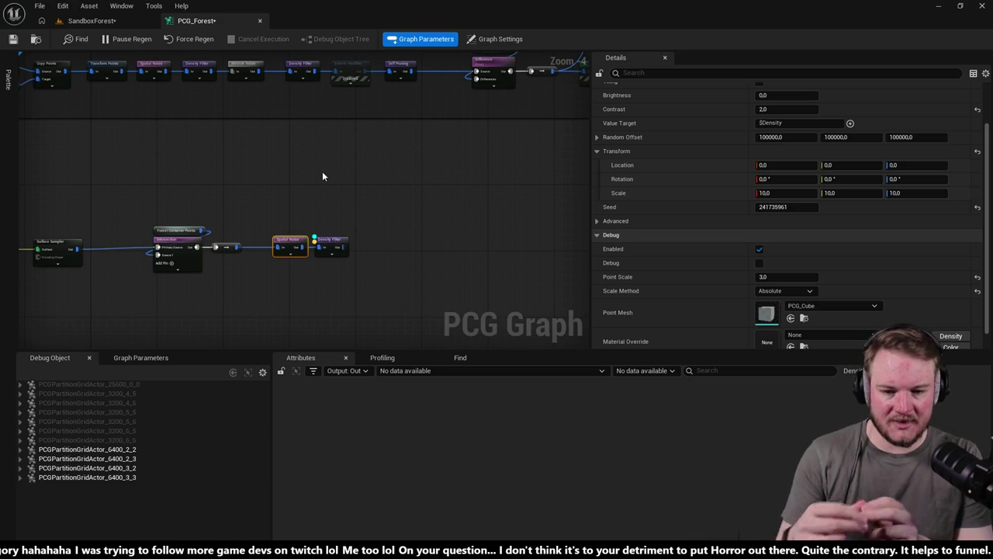
- Check the enlarged noise pattern in the SandboxForest viewport, then return to the graph
{"action": "left_click", "coordinate": [91, 21]}
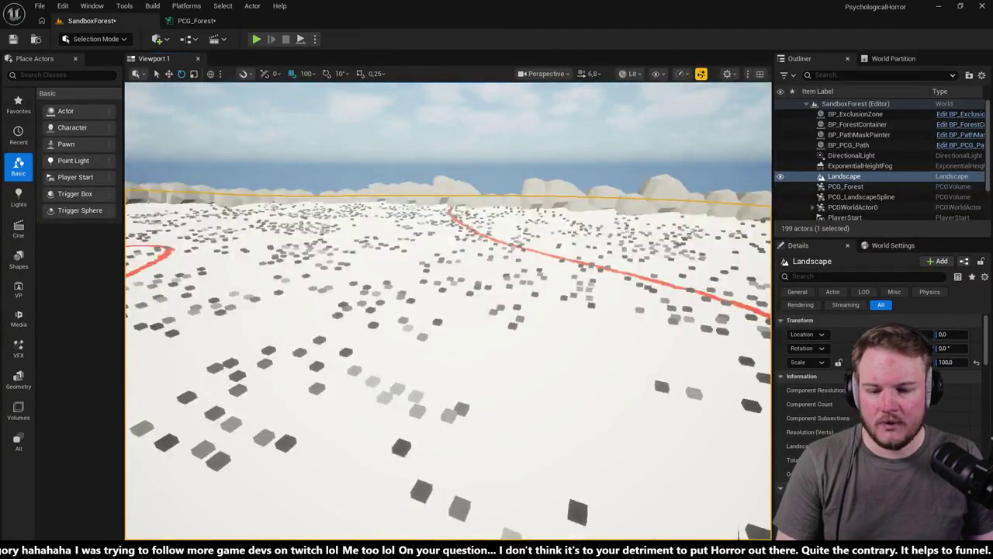
{"action": "mouse_move", "coordinate": [448, 310]}
{"action": "left_mouse_down"}
{"action": "mouse_move", "coordinate": [449, 373]}
{"action": "mouse_move", "coordinate": [466, 395]}
{"action": "mouse_move", "coordinate": [450, 264]}
{"action": "mouse_move", "coordinate": [470, 304]}
{"action": "mouse_move", "coordinate": [502, 283]}
{"action": "left_mouse_up"}
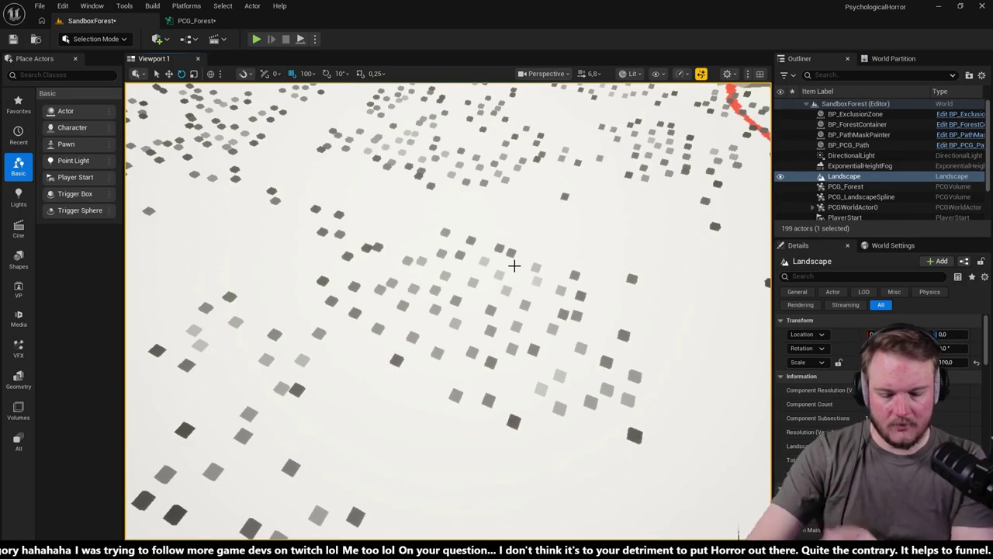
{"action": "left_click", "coordinate": [190, 21]}
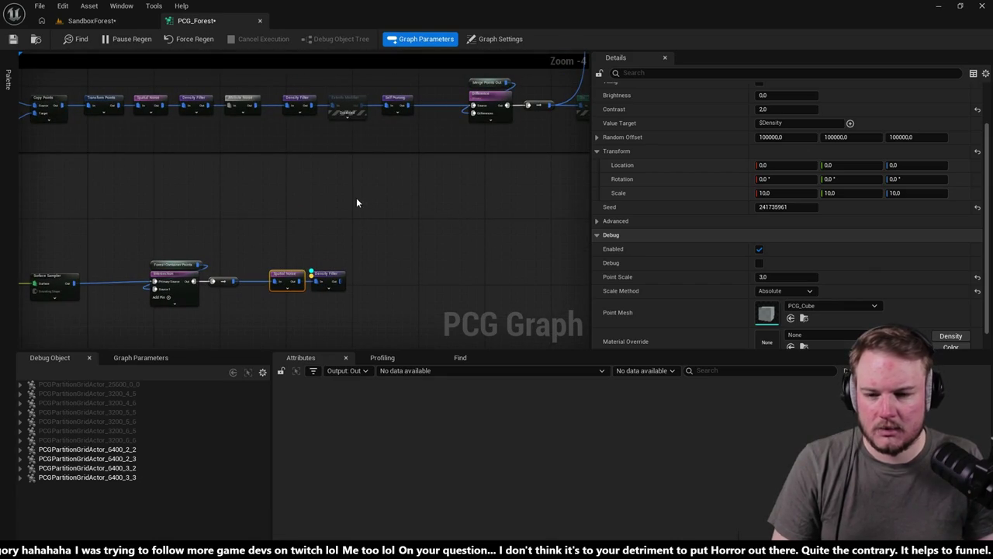
- Move Spatial Noise, Density Filter and the top-row nodes down in line with the lower chain
{"action": "left_click_drag", "start_coordinate": [231, 86], "coordinate": [307, 109]}
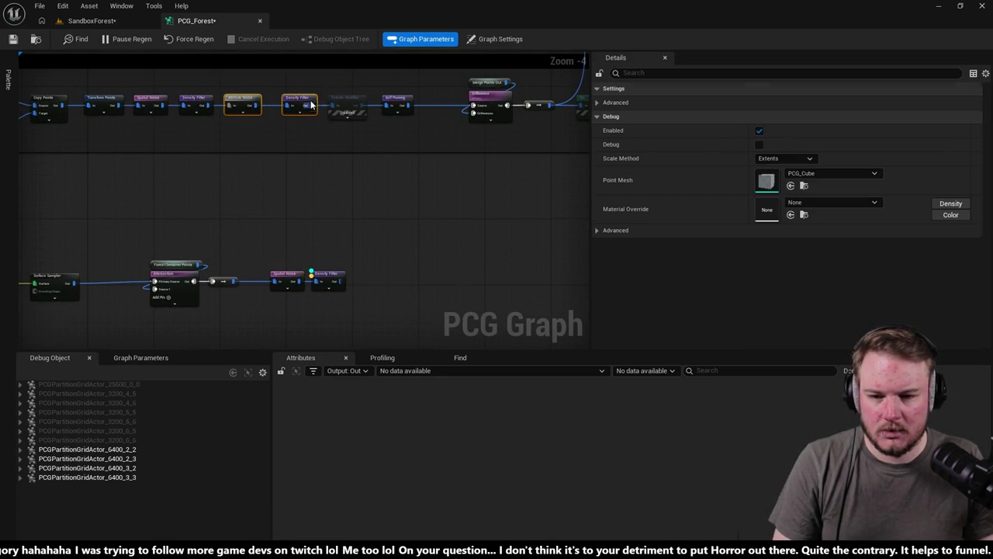
{"action": "left_click_drag", "start_coordinate": [387, 81], "coordinate": [417, 107]}
{"action": "left_click_drag", "start_coordinate": [347, 83], "coordinate": [412, 170]}
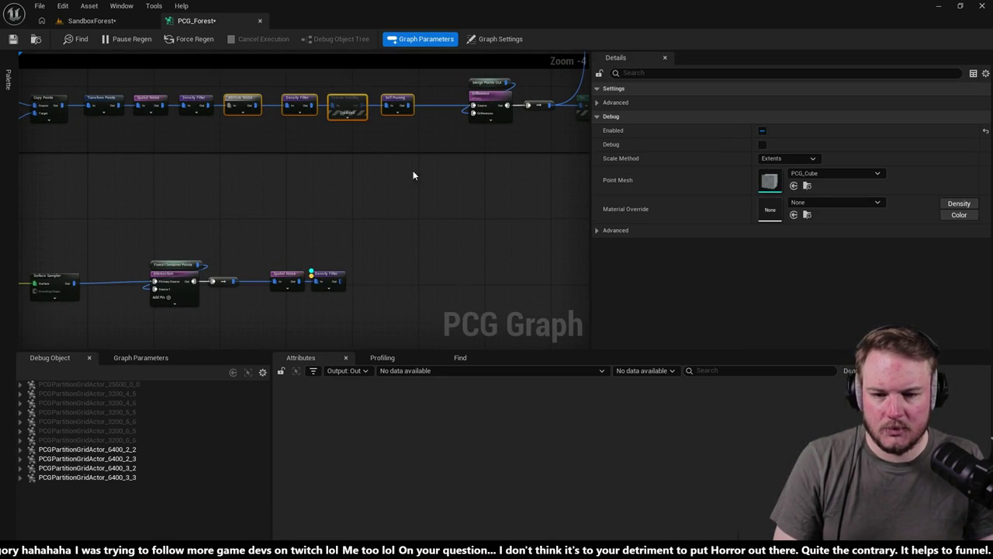
{"action": "mouse_move", "coordinate": [264, 109]}
{"action": "left_mouse_down"}
{"action": "mouse_move", "coordinate": [323, 226]}
{"action": "mouse_move", "coordinate": [443, 215]}
{"action": "mouse_move", "coordinate": [444, 230]}
{"action": "left_mouse_up"}
{"action": "left_click_drag", "start_coordinate": [318, 223], "coordinate": [302, 227]}
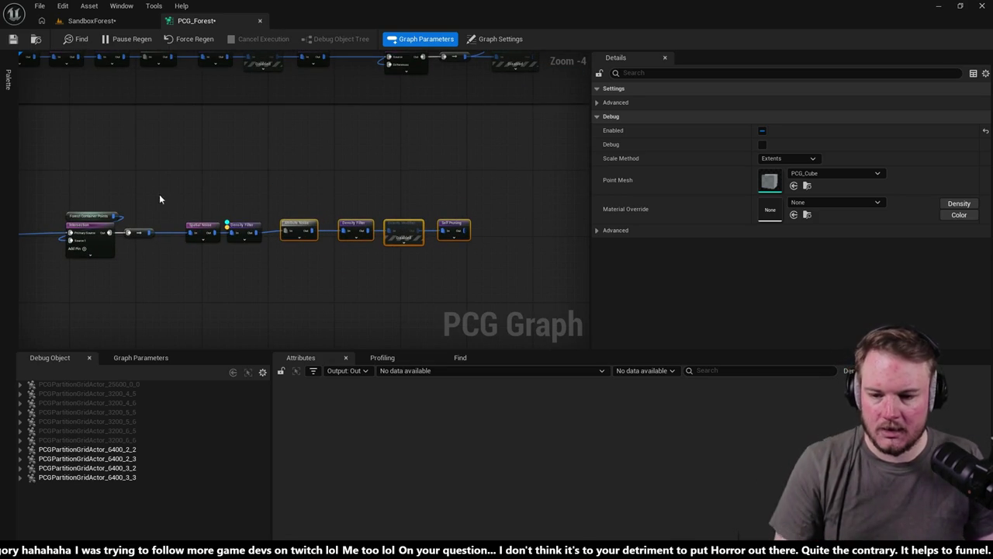
{"action": "mouse_move", "coordinate": [582, 260]}
{"action": "left_mouse_down"}
{"action": "mouse_move", "coordinate": [238, 249]}
{"action": "mouse_move", "coordinate": [190, 221]}
{"action": "left_mouse_up"}
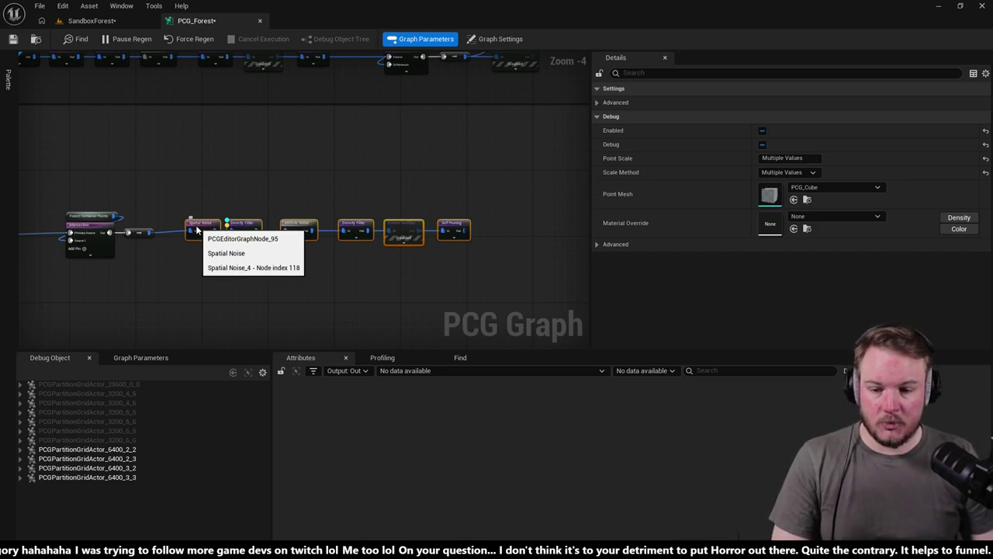
{"action": "left_click_drag", "start_coordinate": [204, 225], "coordinate": [188, 230]}
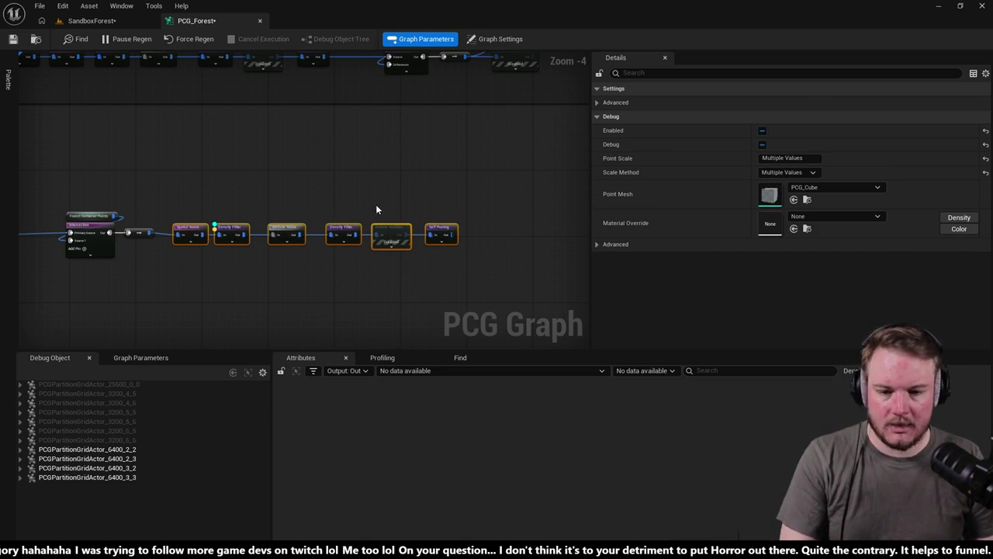
{"action": "left_click", "coordinate": [411, 208]}
- Debug Self Pruning and inspect PCGComponent_1 under PCGPartitionGridActor_6400_2_2 in the level
{"action": "left_click", "coordinate": [394, 225]}
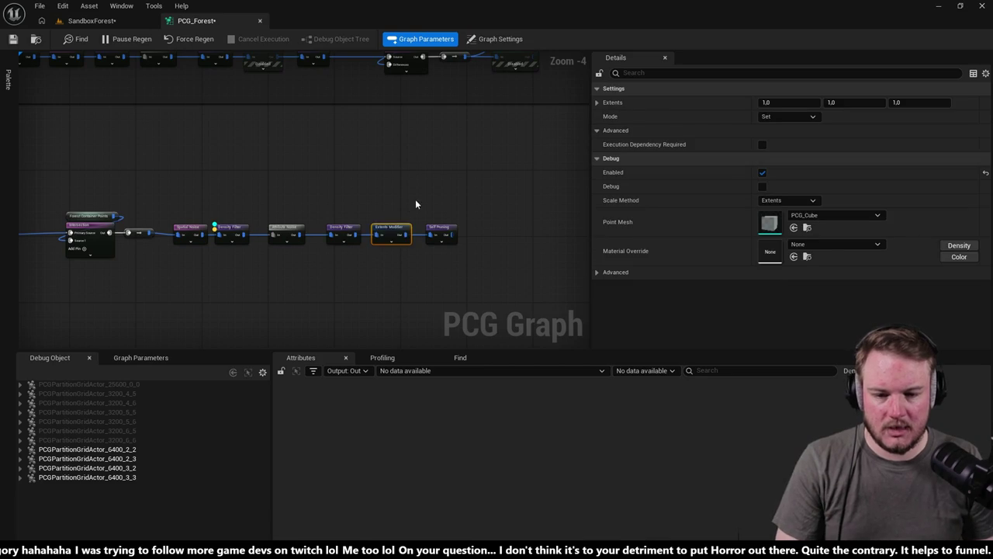
{"action": "left_click", "coordinate": [440, 231]}
{"action": "key", "text": "d"}
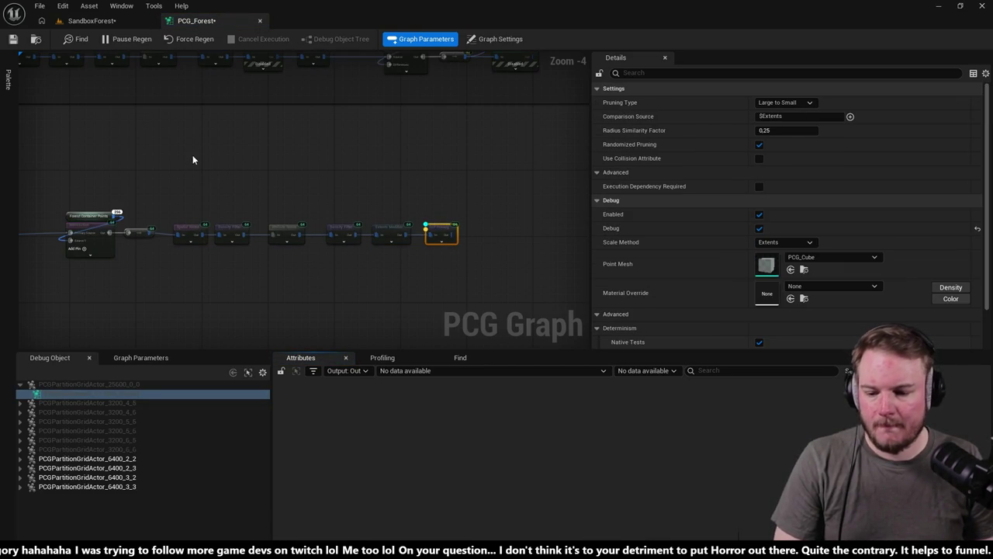
{"action": "left_click", "coordinate": [20, 459]}
{"action": "left_click", "coordinate": [46, 467]}
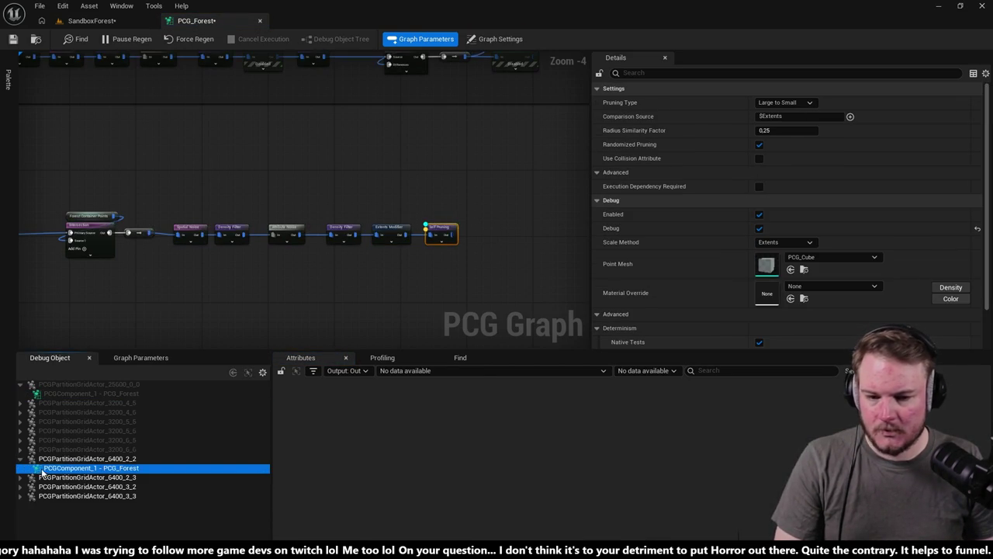
{"action": "left_click", "coordinate": [89, 20]}
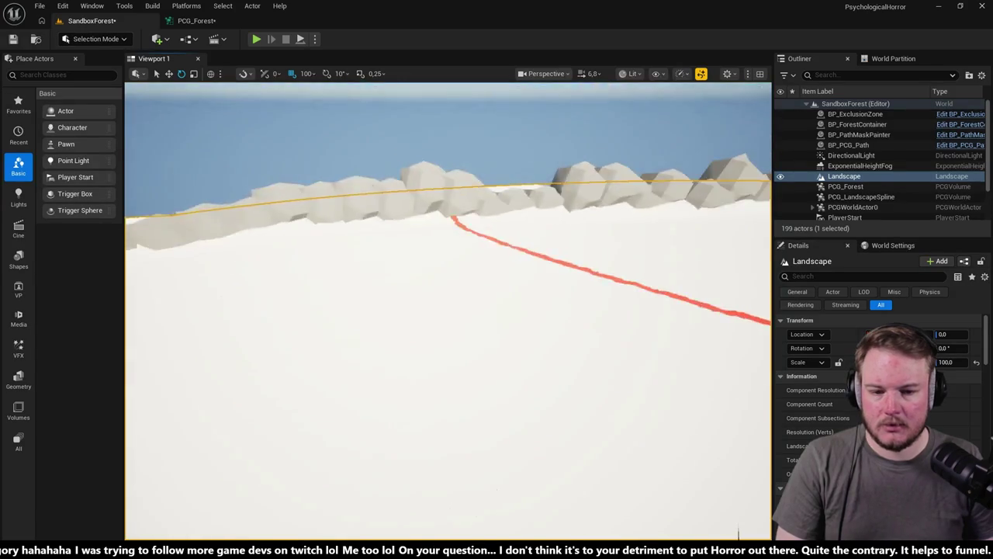
- Alternate Attribute Noise and Density Filter selections, checking their debug cubes around the red path
{"action": "mouse_move", "coordinate": [737, 534]}
{"action": "left_mouse_down"}
{"action": "mouse_move", "coordinate": [738, 558]}
{"action": "mouse_move", "coordinate": [698, 555]}
{"action": "mouse_move", "coordinate": [737, 533]}
{"action": "left_mouse_up"}
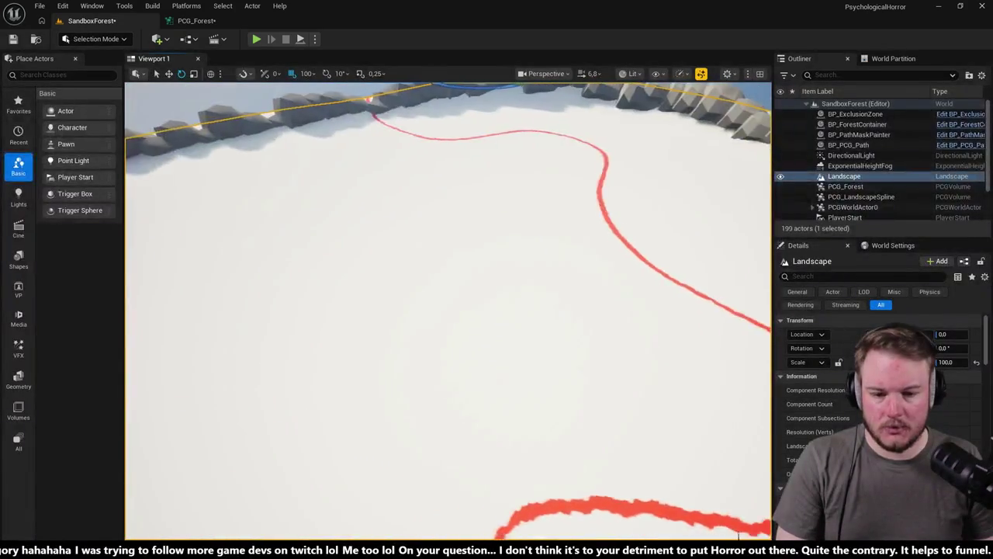
{"action": "left_click", "coordinate": [219, 20]}
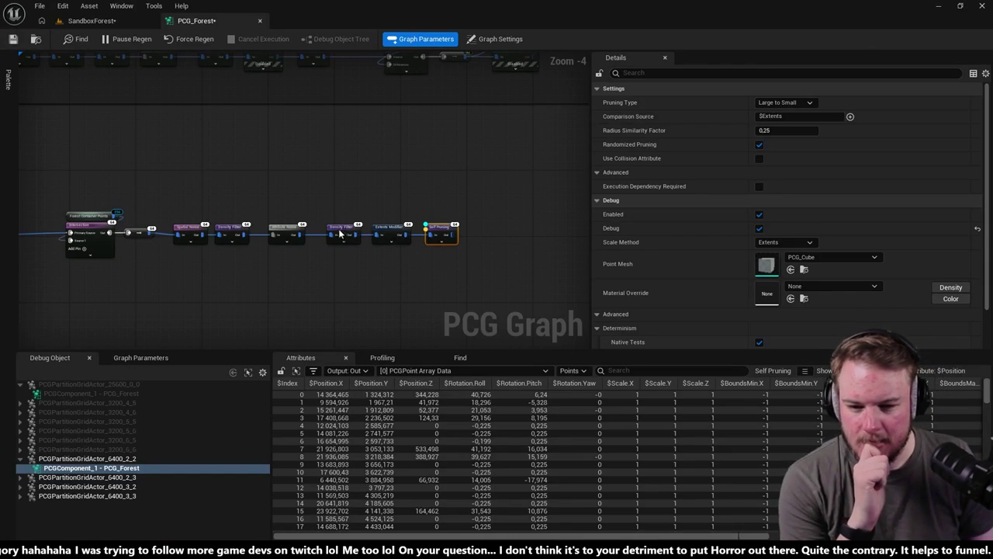
{"action": "left_click", "coordinate": [276, 229]}
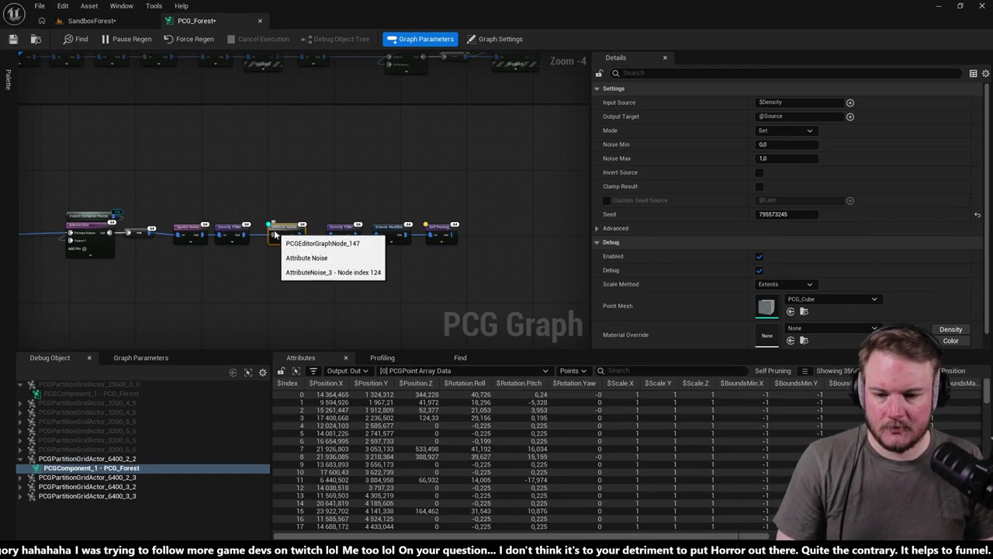
{"action": "left_click", "coordinate": [91, 21]}
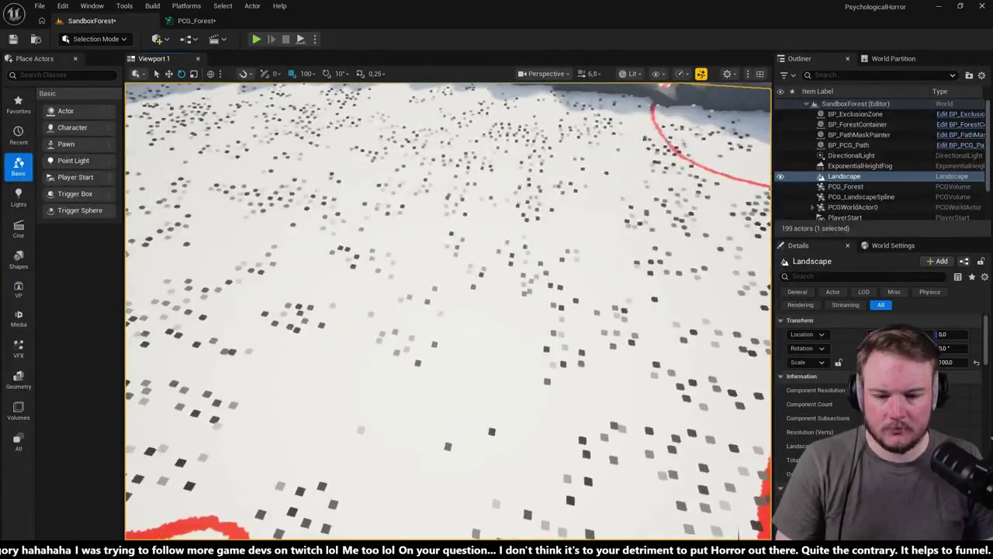
{"action": "left_click", "coordinate": [196, 20]}
{"action": "left_click", "coordinate": [345, 237]}
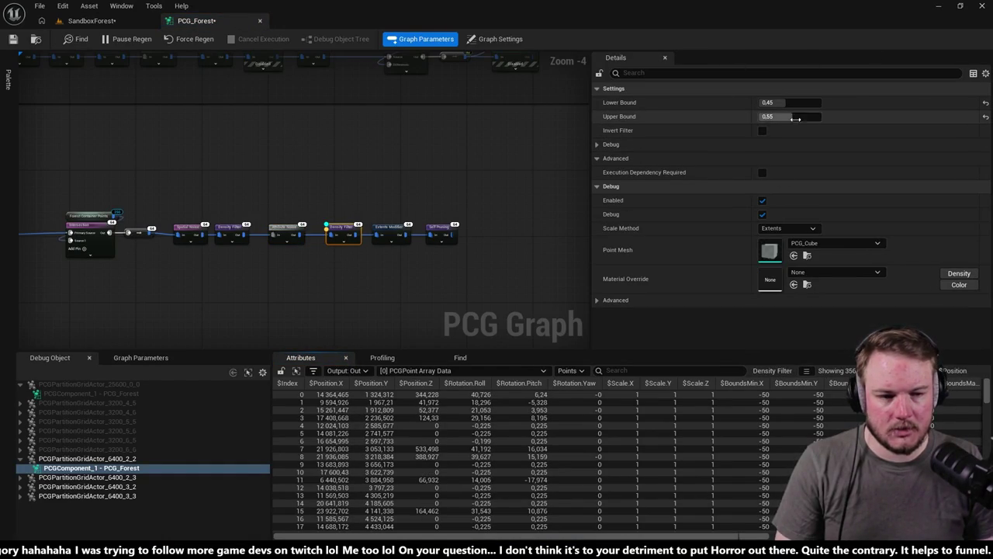
{"action": "left_click", "coordinate": [76, 23]}
{"action": "left_click_drag", "start_coordinate": [449, 311], "coordinate": [417, 284]}
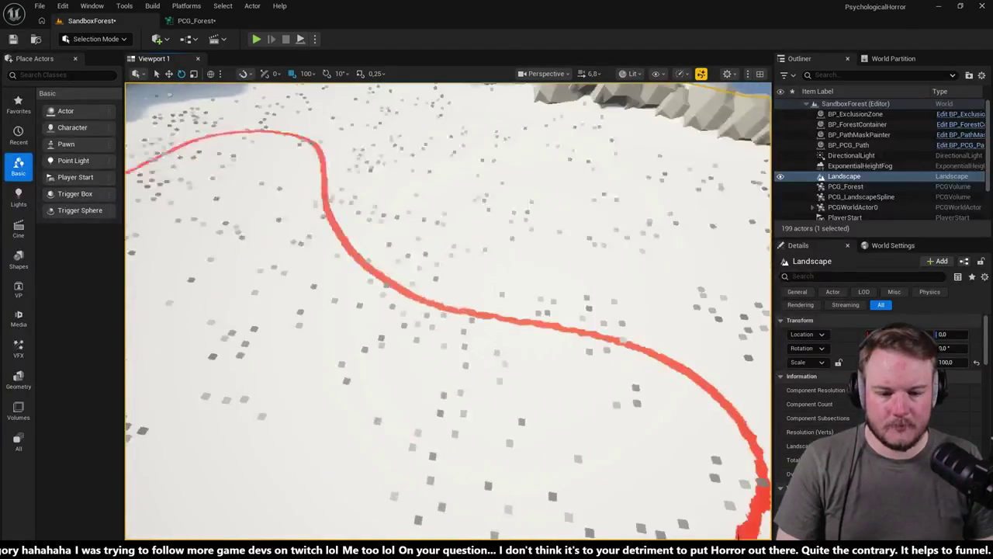
{"action": "left_click_drag", "start_coordinate": [426, 151], "coordinate": [426, 138]}
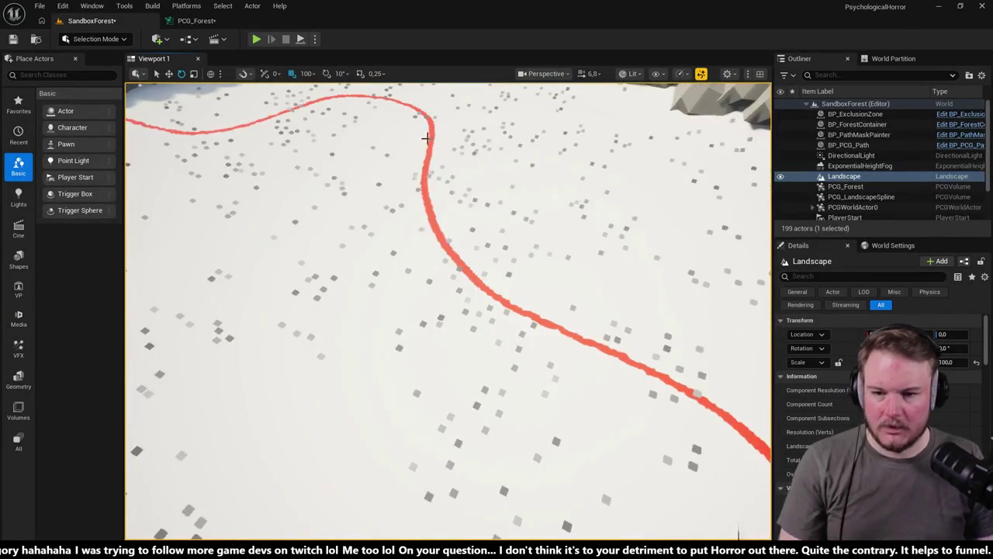
{"action": "left_click", "coordinate": [192, 21]}
{"action": "left_click", "coordinate": [286, 231]}
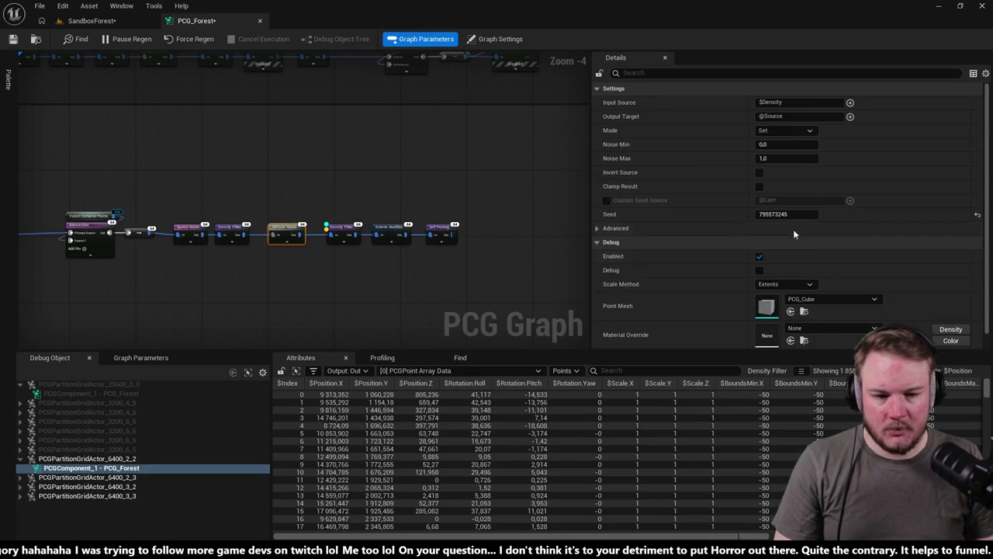
{"action": "left_click", "coordinate": [89, 21]}
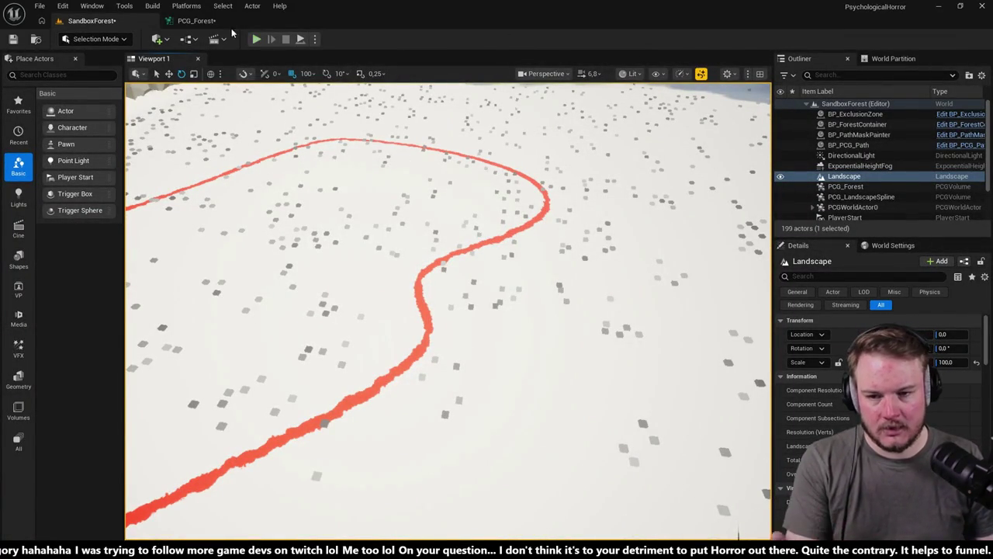
- Select the Density Filter node and float the PCG_Forest graph over the level viewport
{"action": "left_click", "coordinate": [211, 25]}
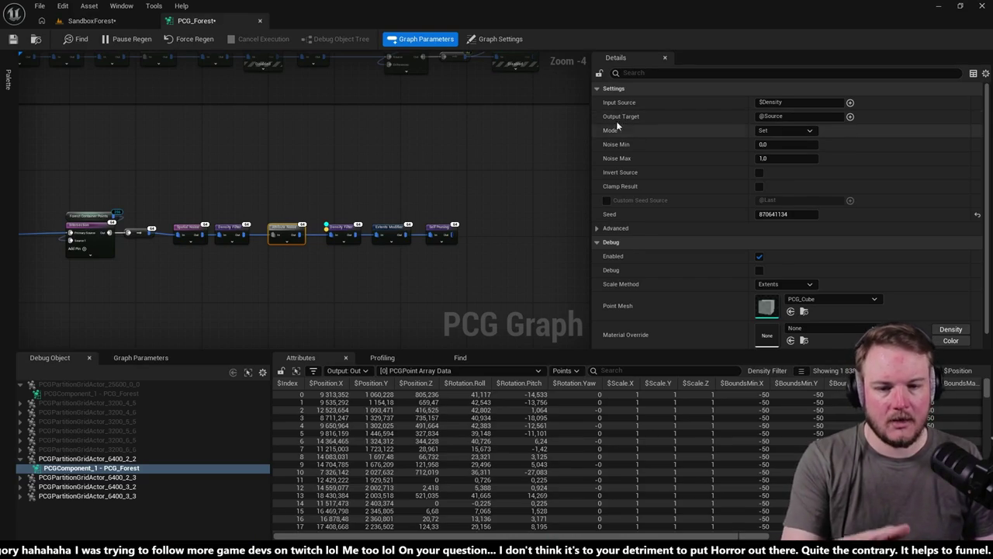
{"action": "left_click", "coordinate": [357, 227]}
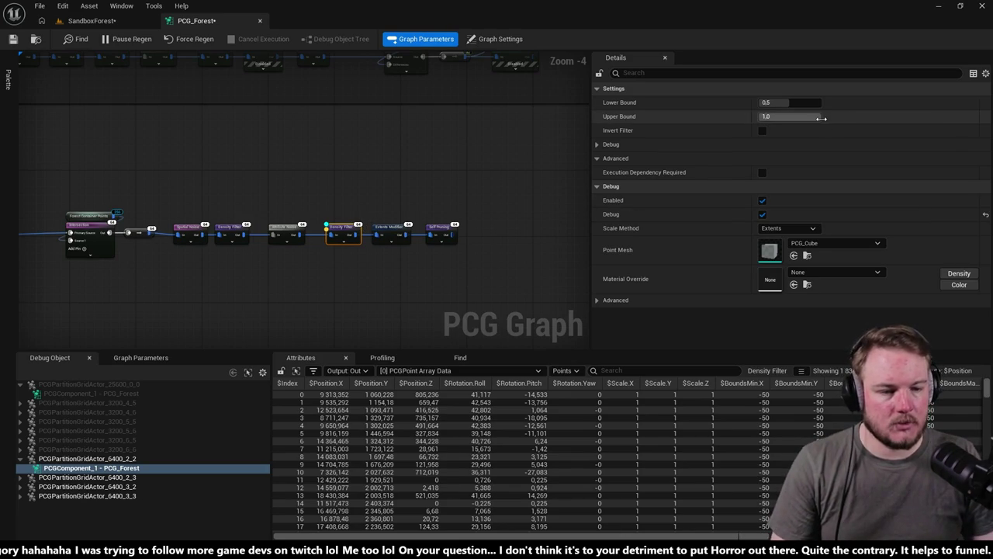
{"action": "left_click_drag", "start_coordinate": [198, 21], "coordinate": [560, 136]}
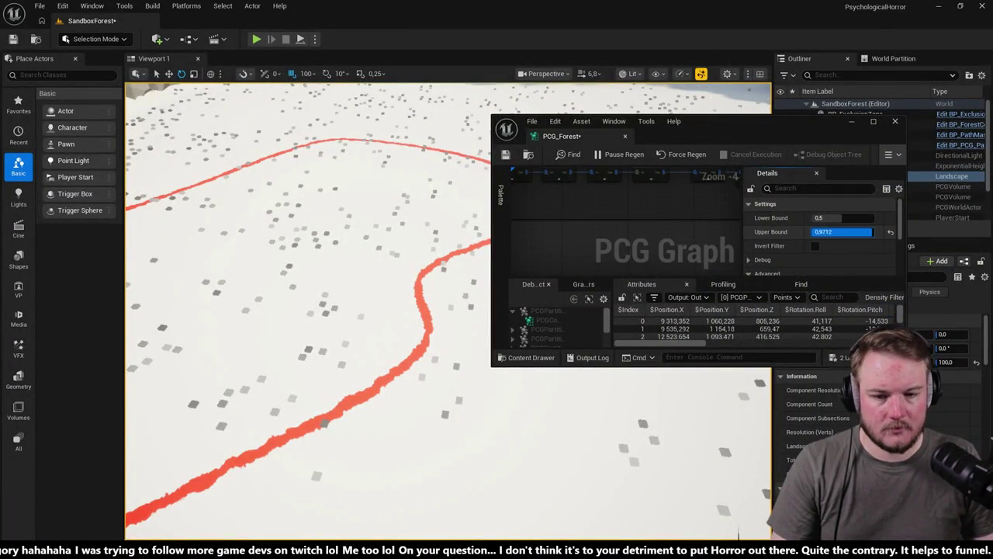
- Set Density Filter bounds to 0.644–0.856801, then dock the graph beside SandboxForest
{"action": "mouse_move", "coordinate": [871, 232]}
{"action": "left_mouse_down"}
{"action": "mouse_move", "coordinate": [824, 218]}
{"action": "mouse_move", "coordinate": [867, 236]}
{"action": "left_mouse_up"}
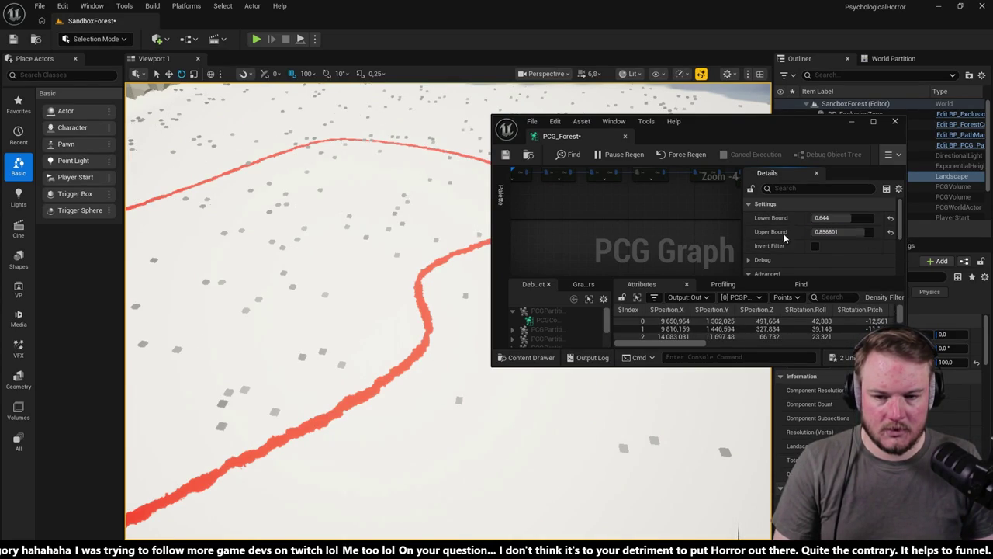
{"action": "left_click_drag", "start_coordinate": [349, 310], "coordinate": [274, 188]}
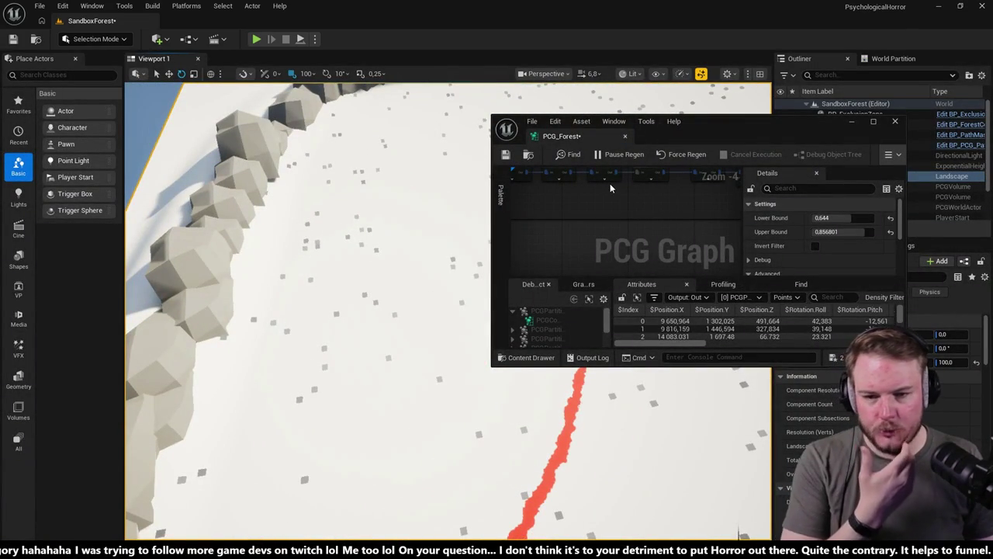
{"action": "left_click_drag", "start_coordinate": [558, 136], "coordinate": [202, 20]}
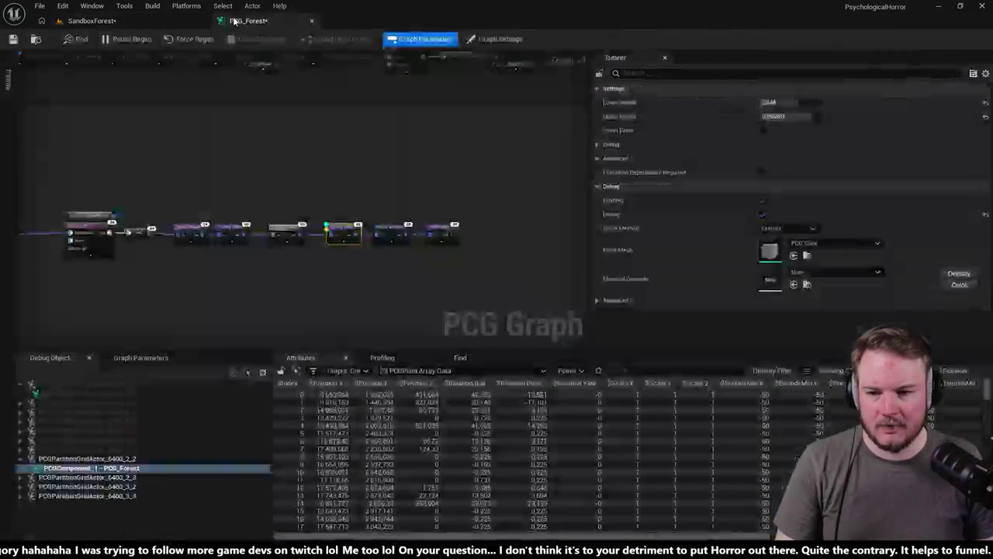
- Toggle Self Pruning debug, frame the landscape in the level, and select the Extents Modifier node
{"action": "key", "text": "d"}
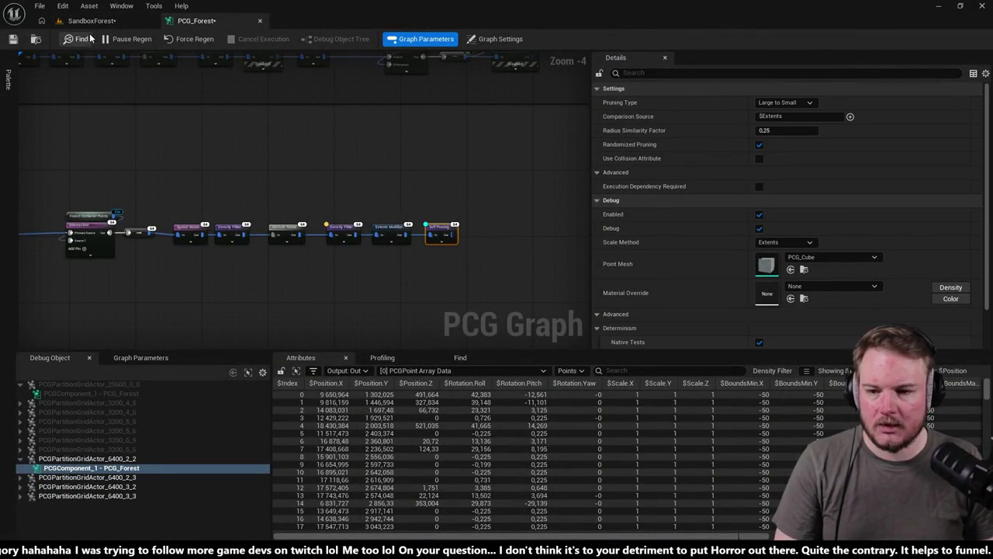
{"action": "left_click", "coordinate": [92, 21]}
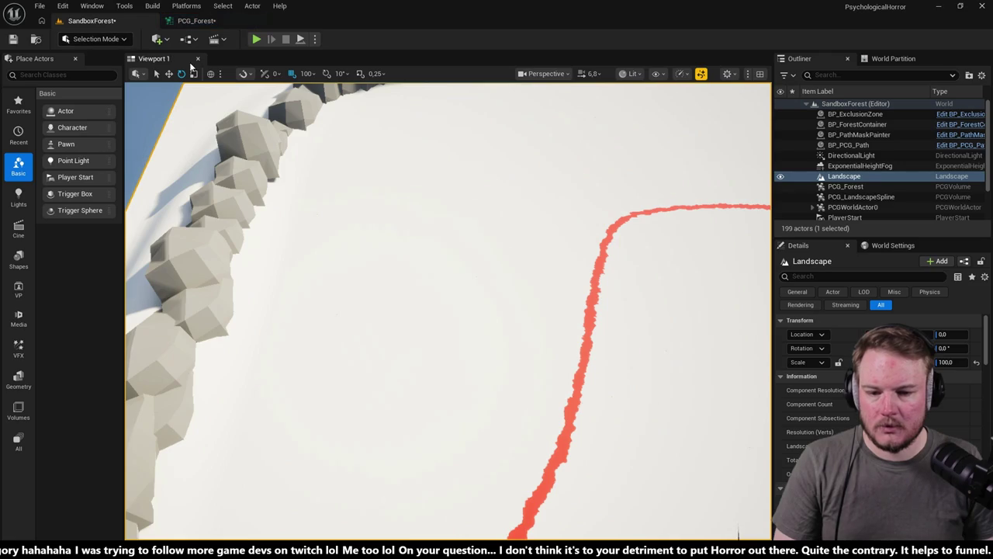
{"action": "left_click", "coordinate": [198, 21]}
{"action": "left_click", "coordinate": [392, 229]}
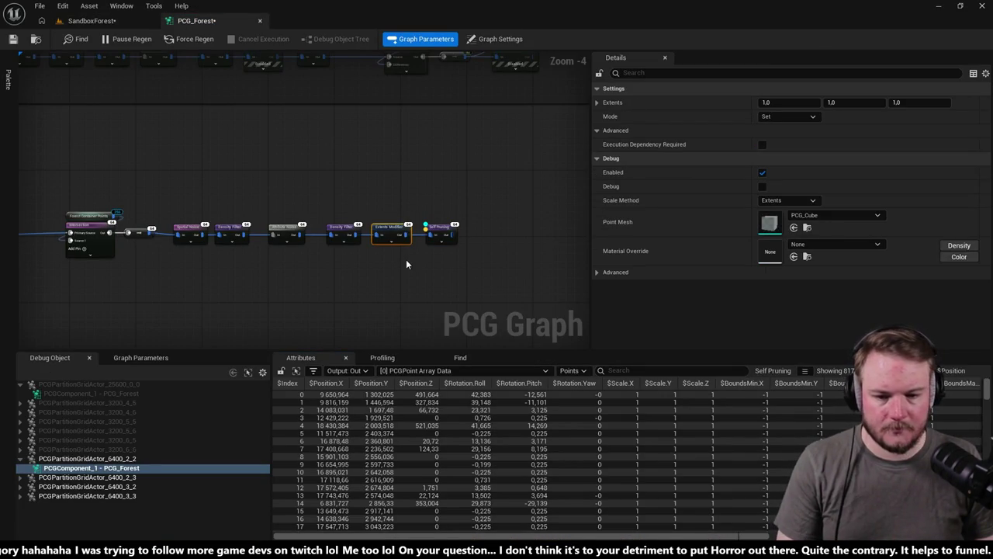
{"action": "left_click", "coordinate": [108, 23]}
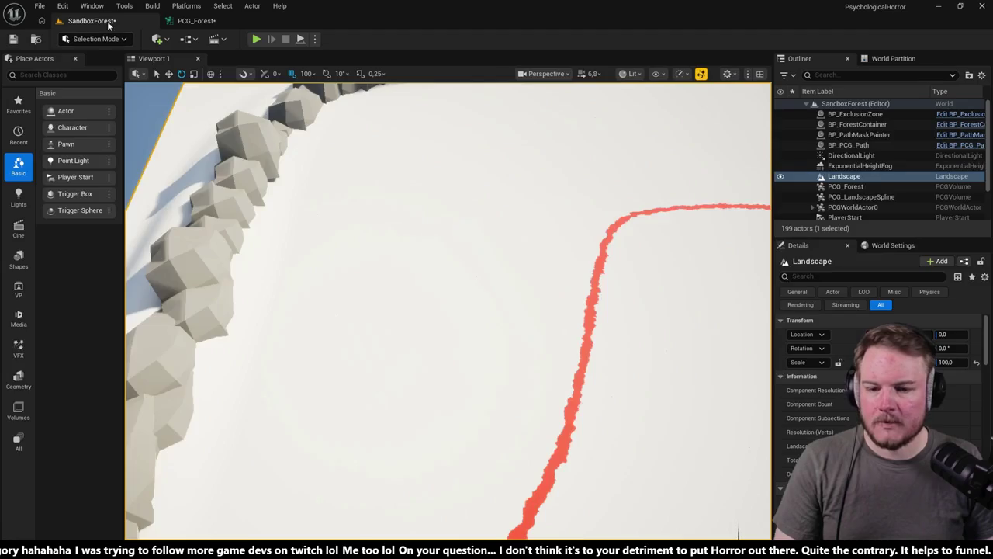
{"action": "key", "text": "f"}
{"action": "left_click", "coordinate": [194, 20]}
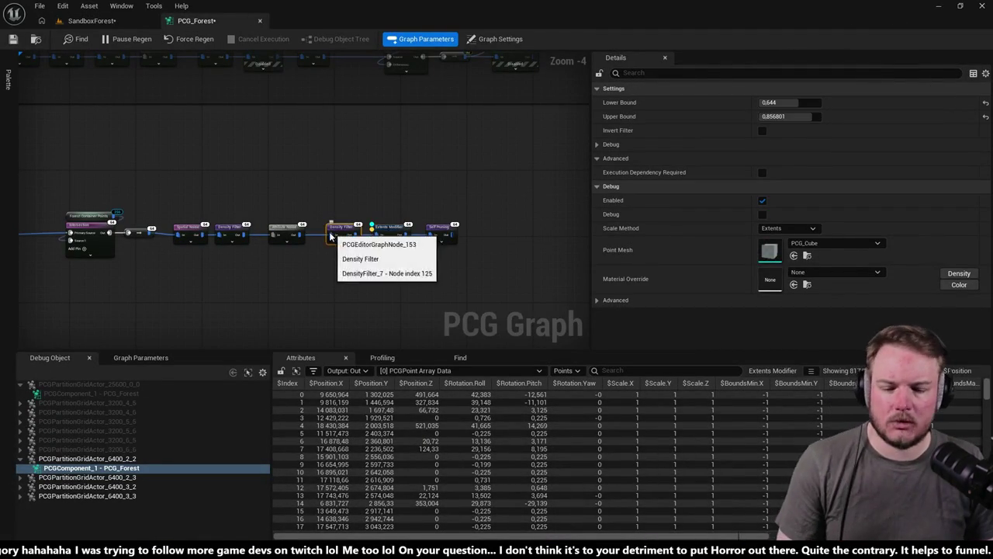
{"action": "left_click", "coordinate": [91, 21]}
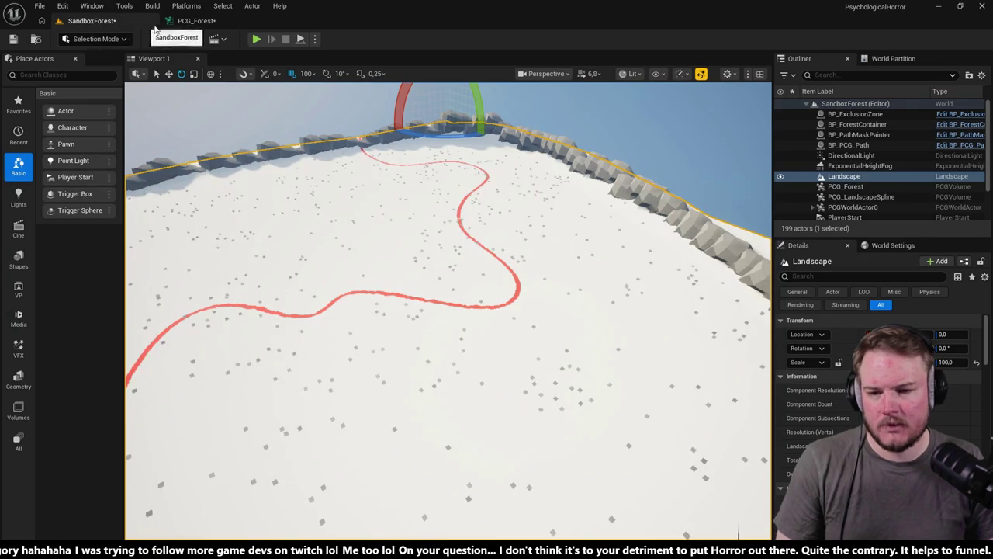
{"action": "left_click", "coordinate": [194, 21]}
{"action": "left_click", "coordinate": [391, 230]}
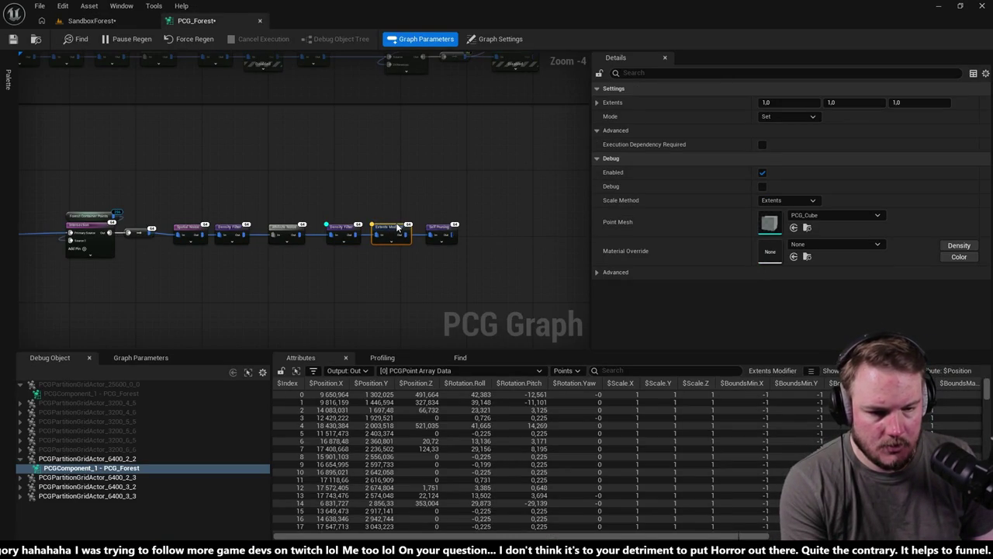
- Enable Extents Modifier debug and set its extents to 100 on X, Y and Z
{"action": "left_click", "coordinate": [764, 187]}
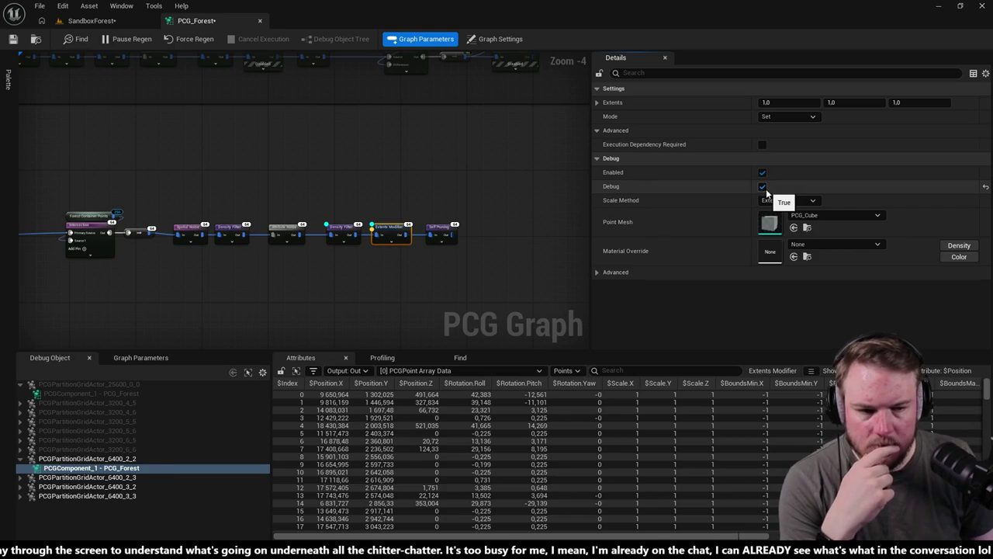
{"action": "left_click_drag", "start_coordinate": [784, 104], "coordinate": [795, 101]}
{"action": "type", "text": "100"}
{"action": "key", "text": "Tab"}
{"action": "type", "text": "100"}
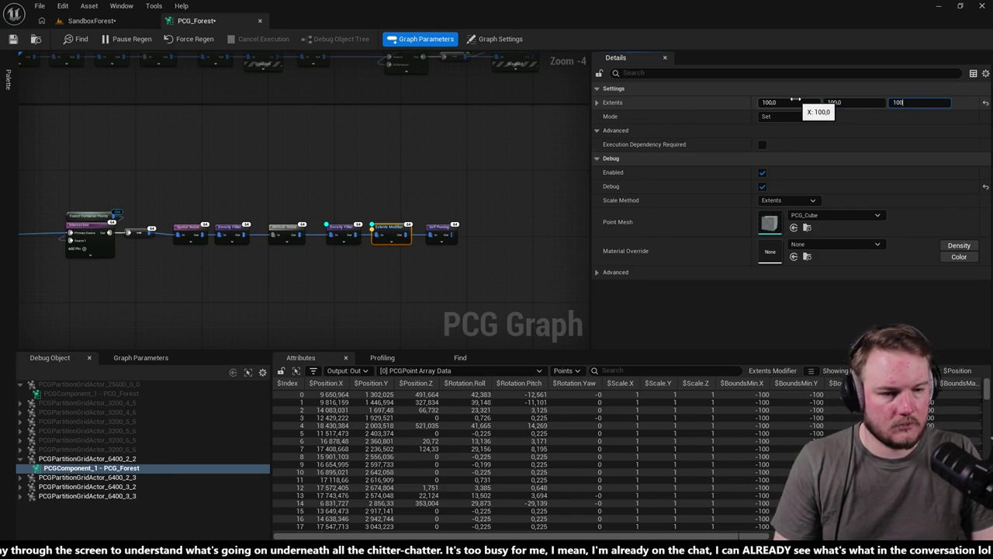
{"action": "key", "text": "Return"}
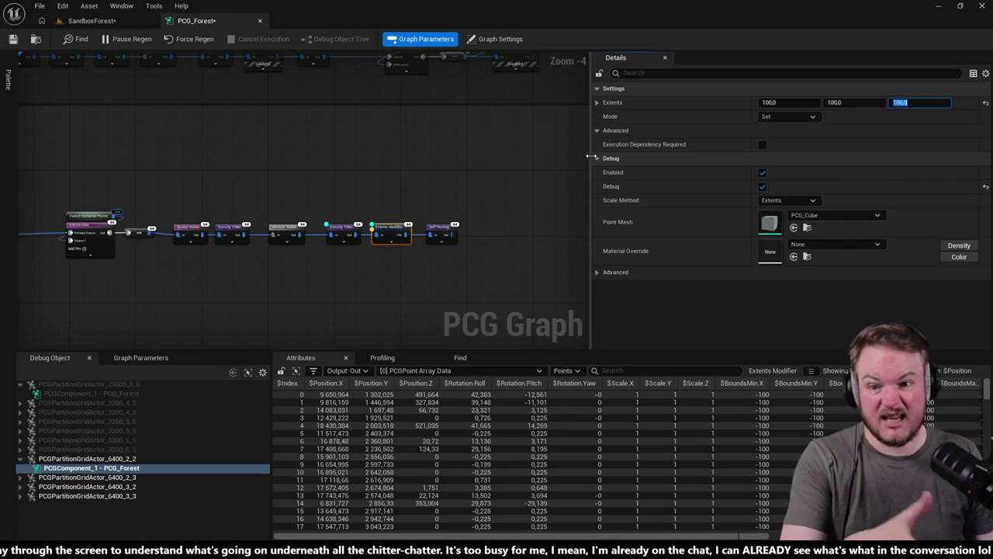
- Switch to the SandboxForest level to view the grey debug cubes around the red path
{"action": "left_click", "coordinate": [91, 20]}
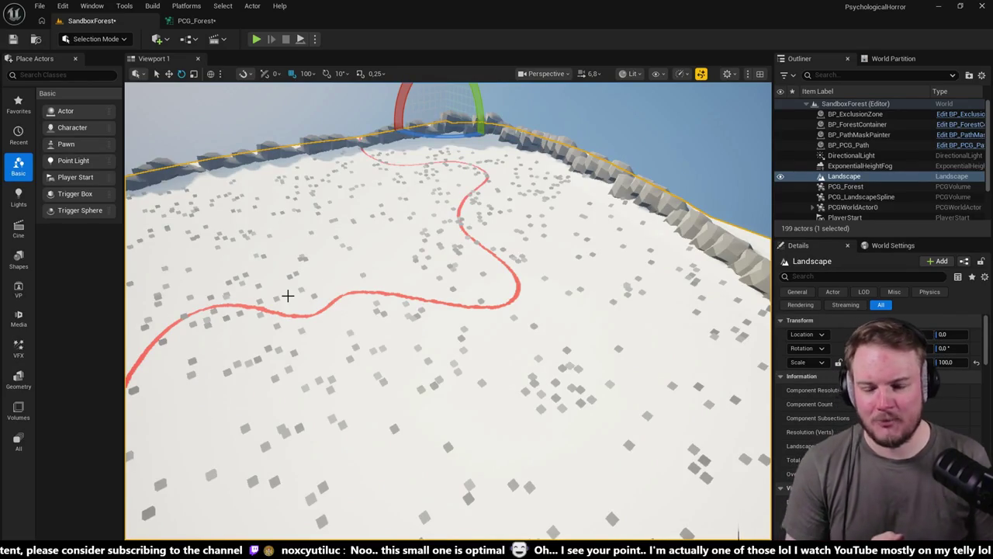
- Fly over the debug boxes, checking the Self Pruning node's settings in the graph in between
{"action": "mouse_move", "coordinate": [414, 328]}
{"action": "left_mouse_down"}
{"action": "mouse_move", "coordinate": [423, 326]}
{"action": "mouse_move", "coordinate": [411, 329]}
{"action": "left_mouse_up"}
{"action": "left_click", "coordinate": [197, 21]}
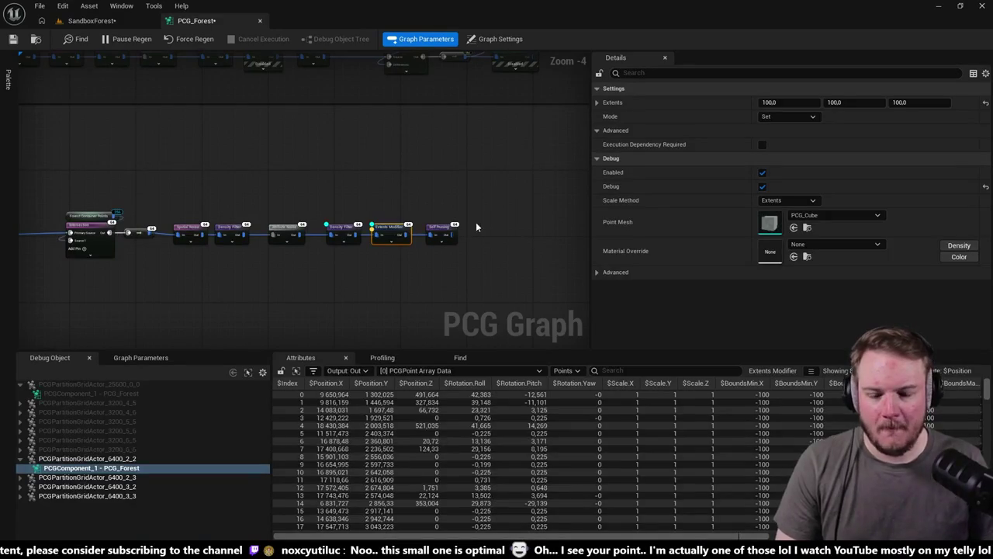
{"action": "left_click", "coordinate": [444, 233]}
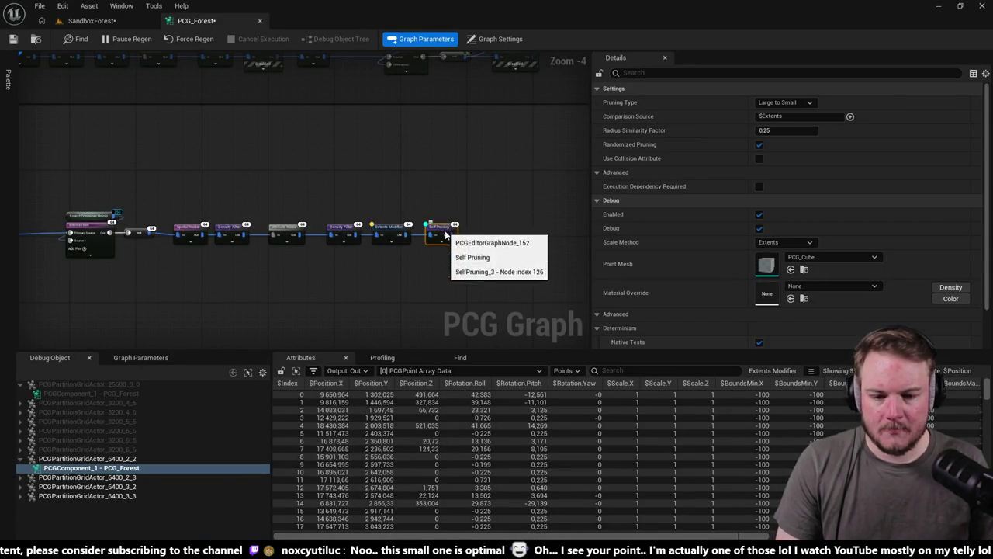
{"action": "left_click", "coordinate": [89, 21]}
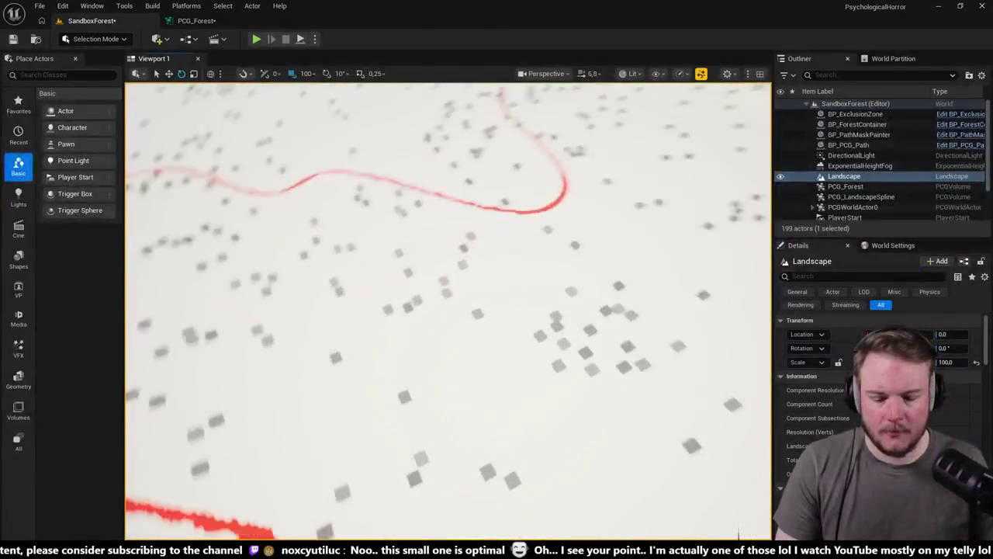
{"action": "scroll", "coordinate": [479, 249], "scroll_direction": "down", "scroll_amount": 10}
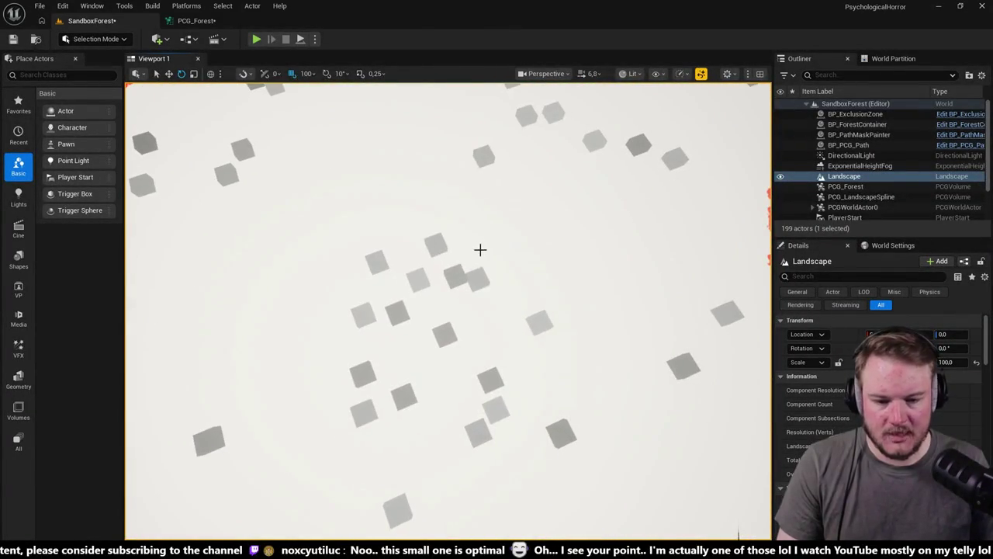
- Frame the Self Pruning node in PCG_Forest and bring the commented node group into view
{"action": "left_click", "coordinate": [197, 21]}
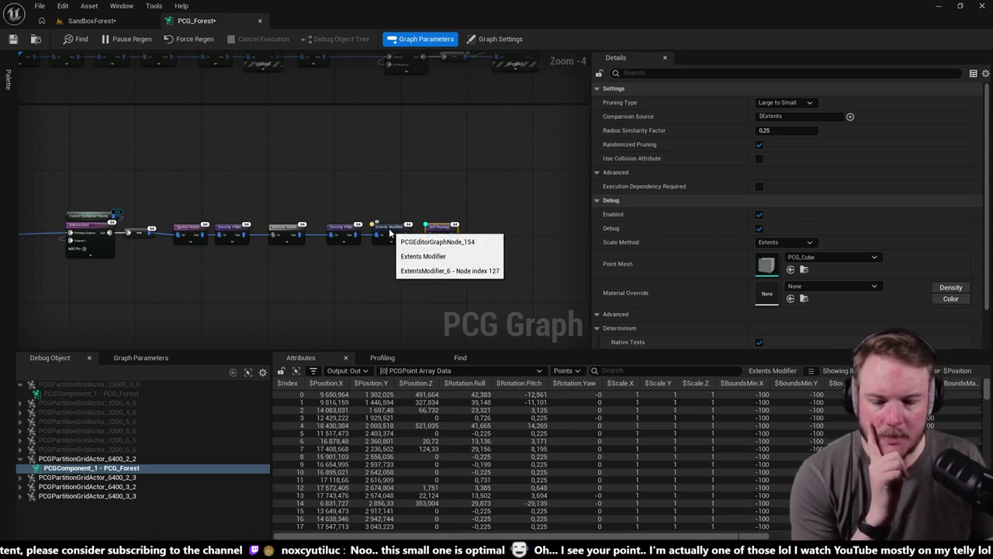
{"action": "key", "text": "f"}
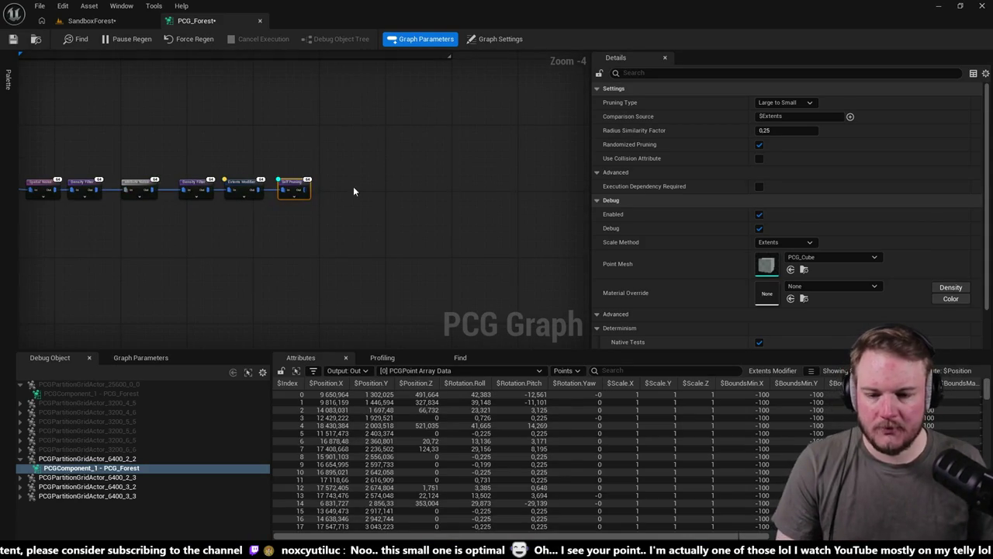
{"action": "mouse_move", "coordinate": [353, 186]}
{"action": "left_mouse_down"}
{"action": "mouse_move", "coordinate": [370, 251]}
{"action": "mouse_move", "coordinate": [409, 206]}
{"action": "left_mouse_up"}
- Duplicate the Static Mesh Spawner and wire Self Pruning's output into the copy
{"action": "left_click", "coordinate": [362, 94]}
{"action": "key", "text": "ctrl+c"}
{"action": "key", "text": "ctrl+v"}
{"action": "left_click", "coordinate": [411, 209]}
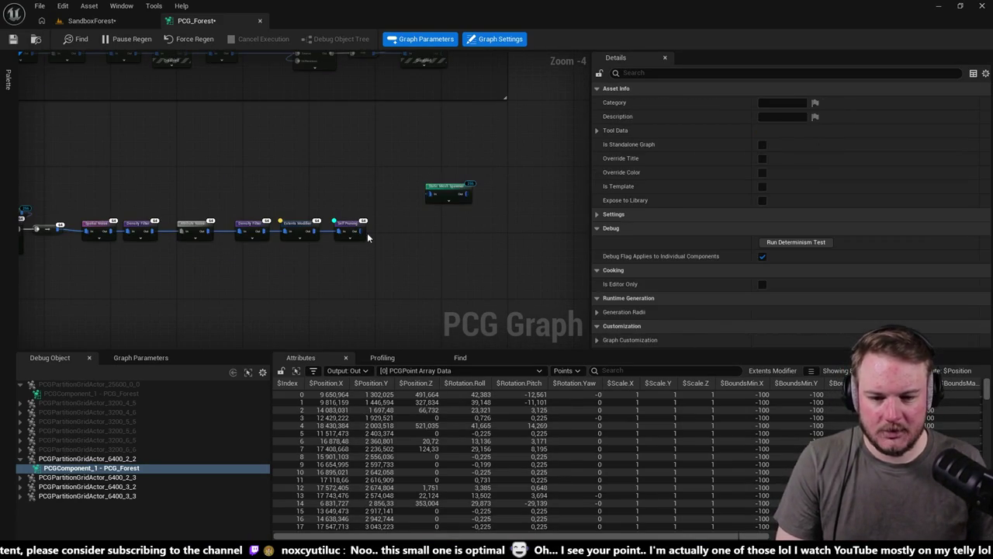
{"action": "mouse_move", "coordinate": [367, 231]}
{"action": "left_mouse_down"}
{"action": "mouse_move", "coordinate": [416, 194]}
{"action": "mouse_move", "coordinate": [487, 219]}
{"action": "left_mouse_up"}
- Expand the copy's mesh entries Index [0]–[2], inspect the first entry's mesh choices, and open the Content Drawer
{"action": "scroll", "coordinate": [733, 232], "scroll_direction": "down", "scroll_amount": 3}
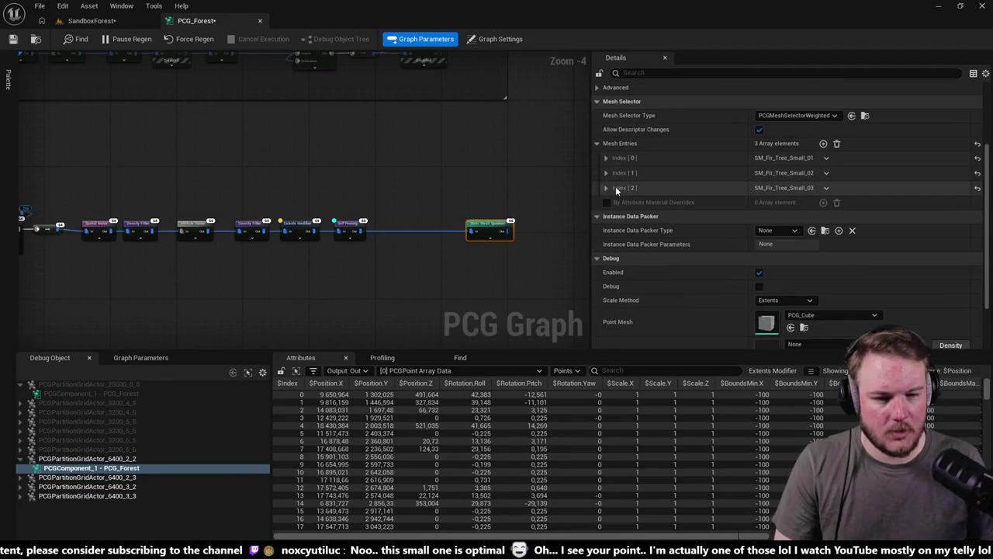
{"action": "left_click", "coordinate": [606, 186]}
{"action": "left_click", "coordinate": [606, 171]}
{"action": "left_click", "coordinate": [606, 157]}
{"action": "left_click", "coordinate": [614, 172]}
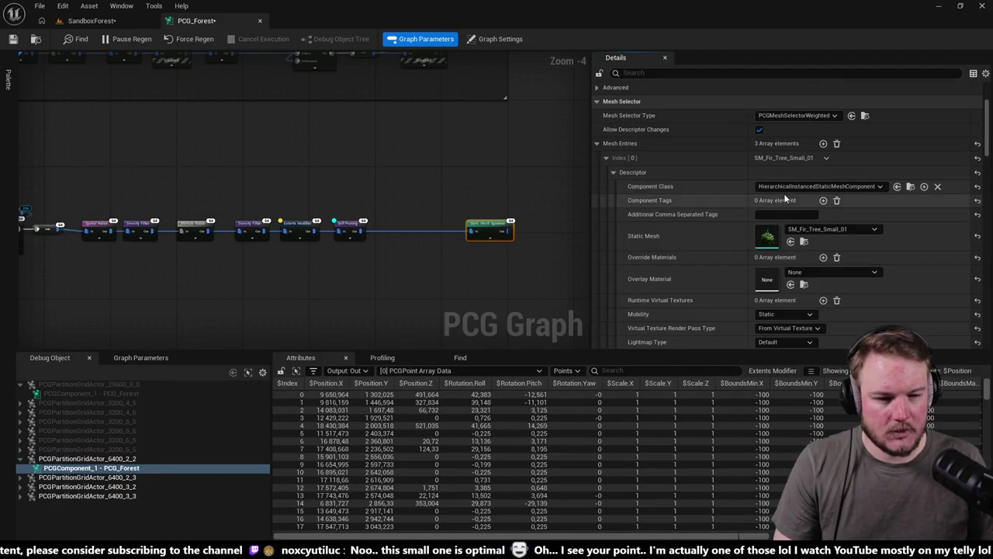
{"action": "left_click", "coordinate": [816, 229]}
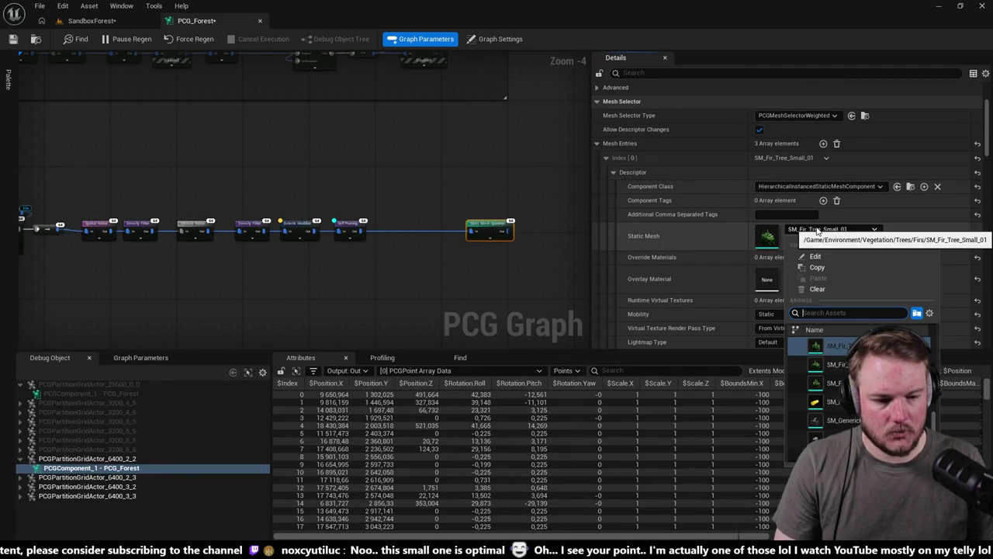
{"action": "left_click", "coordinate": [416, 290]}
{"action": "left_click", "coordinate": [406, 292]}
{"action": "key", "text": "ctrl+space"}
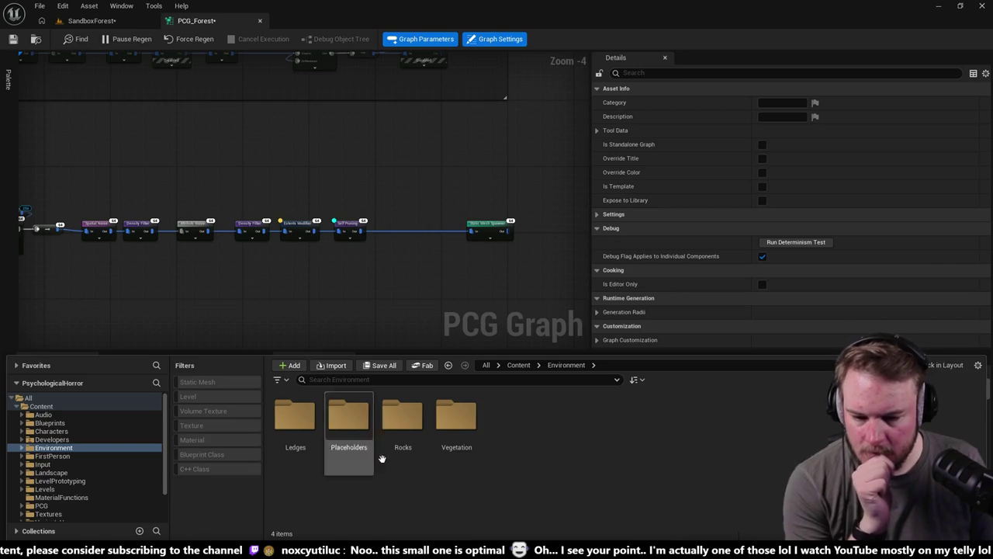
- Open the Rocks folder filtered to static meshes, then open SM_Rock_Forest_Large_02 and SM_Rock_Forest_Large_01
{"action": "double_click", "coordinate": [402, 415]}
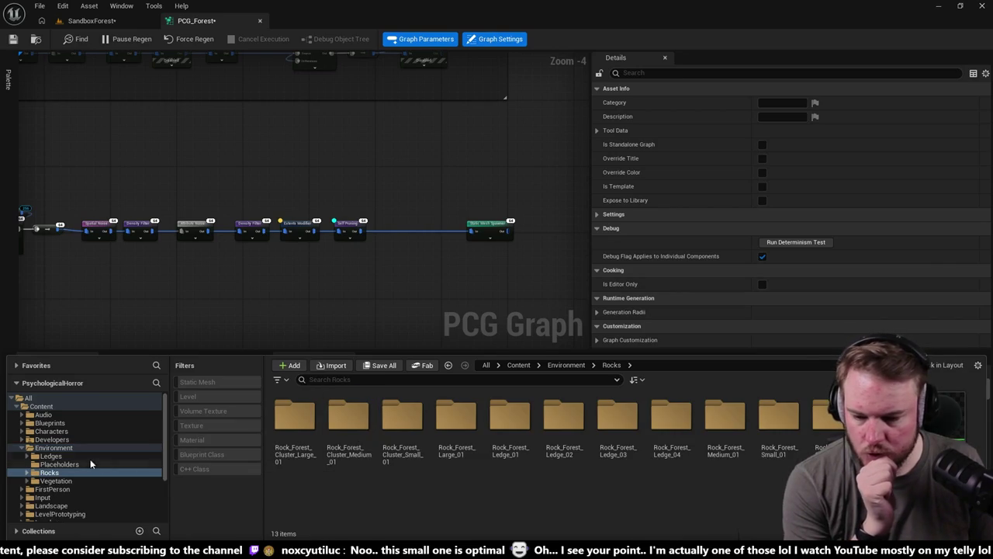
{"action": "left_click", "coordinate": [196, 382]}
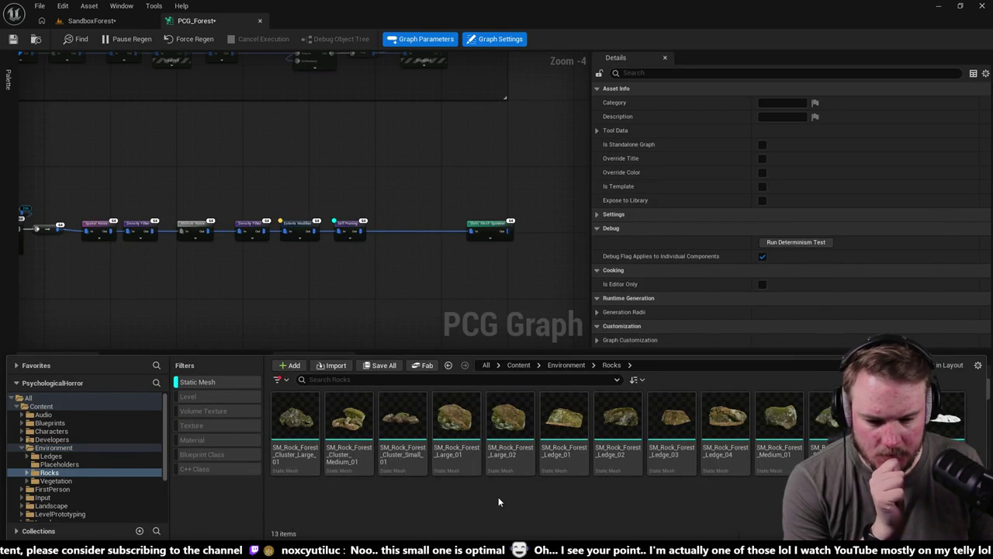
{"action": "left_click", "coordinate": [508, 422]}
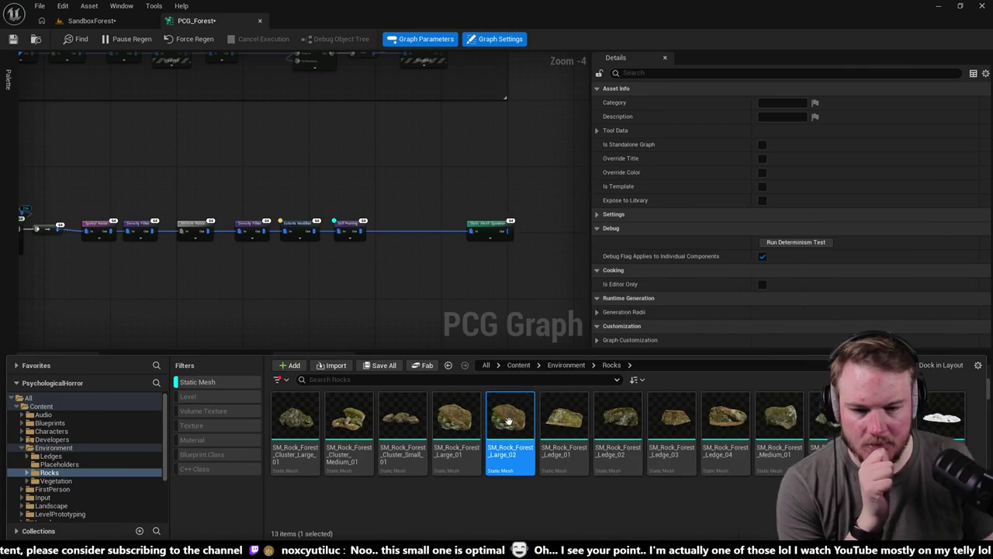
{"action": "double_click", "coordinate": [508, 421]}
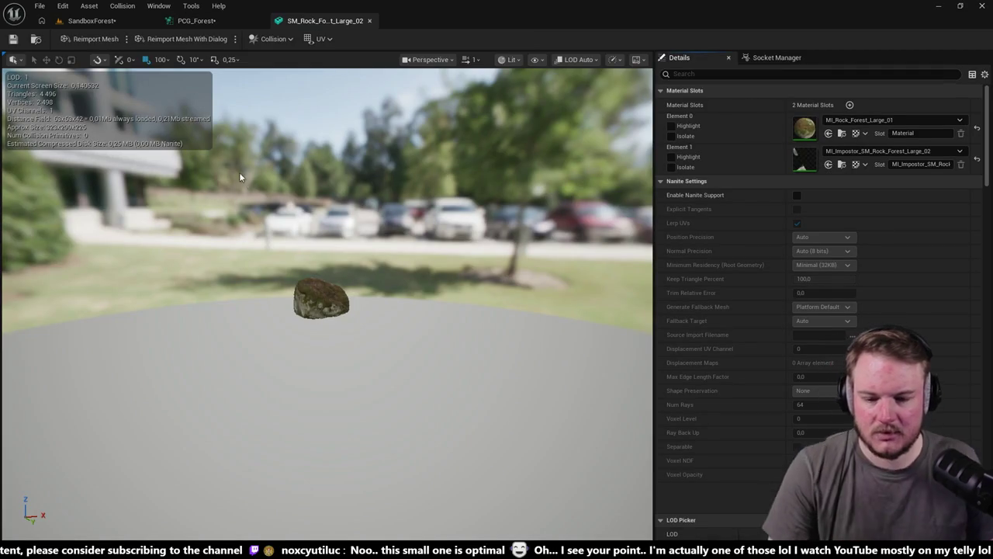
{"action": "key", "text": "ctrl+space"}
{"action": "left_click", "coordinate": [475, 354]}
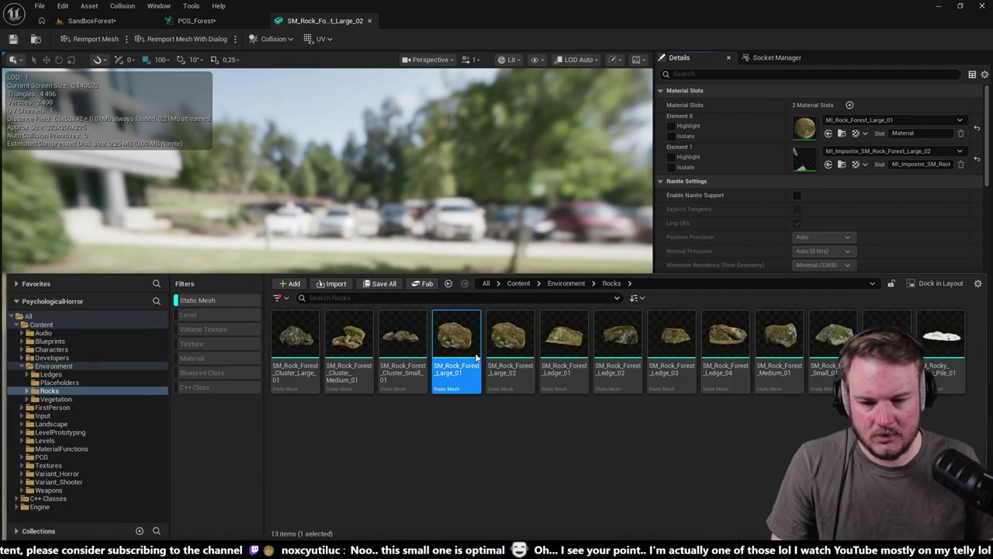
{"action": "double_click", "coordinate": [476, 356]}
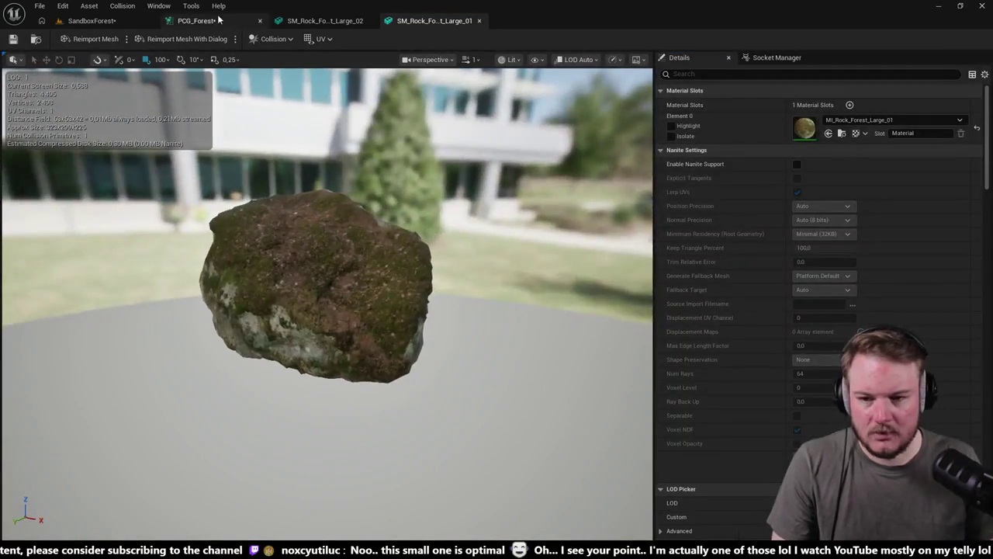
- Compare the two rock meshes in their editor tabs, then return to the SandboxForest level's Content Drawer
{"action": "left_click", "coordinate": [325, 21]}
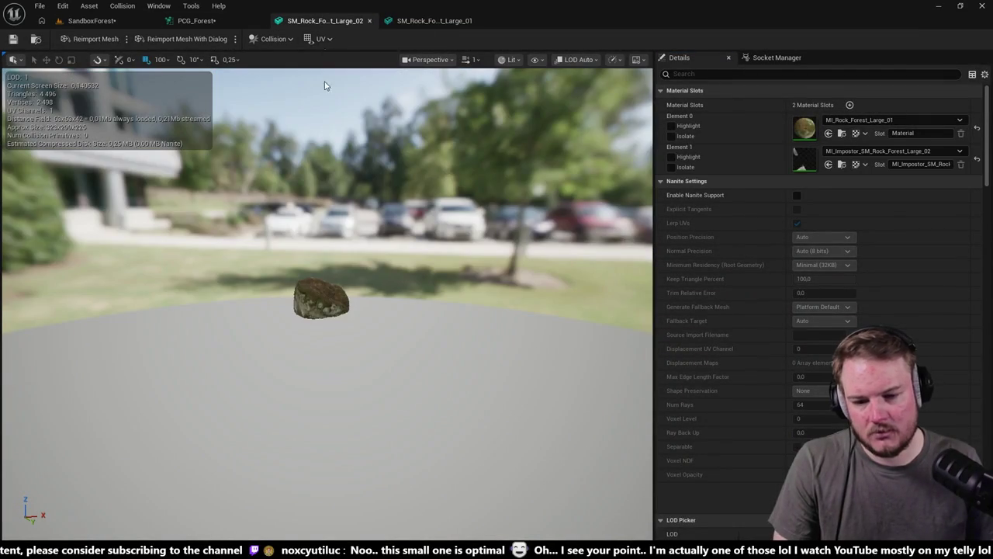
{"action": "left_click_drag", "start_coordinate": [364, 223], "coordinate": [303, 247]}
{"action": "left_click", "coordinate": [446, 21]}
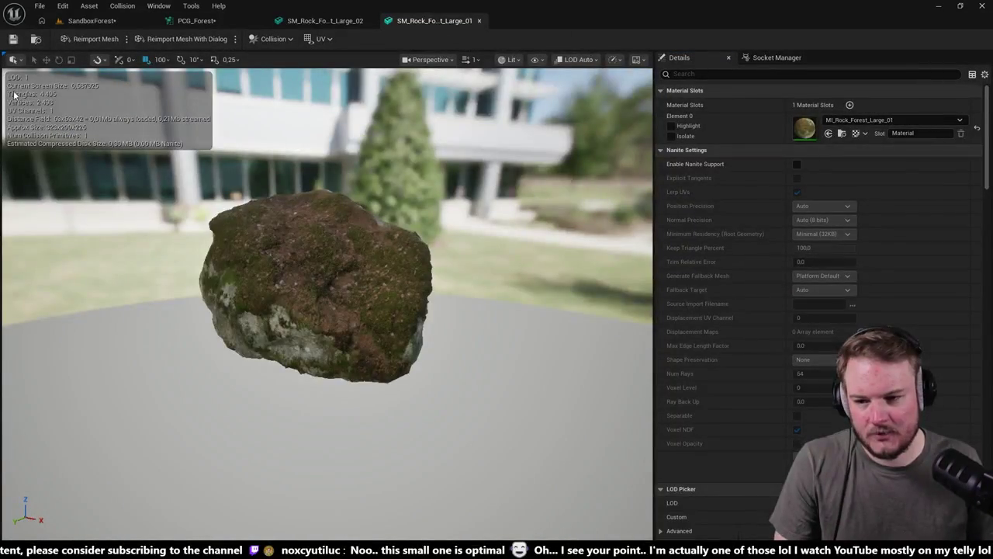
{"action": "left_click", "coordinate": [124, 19]}
{"action": "key", "text": "ctrl+space"}
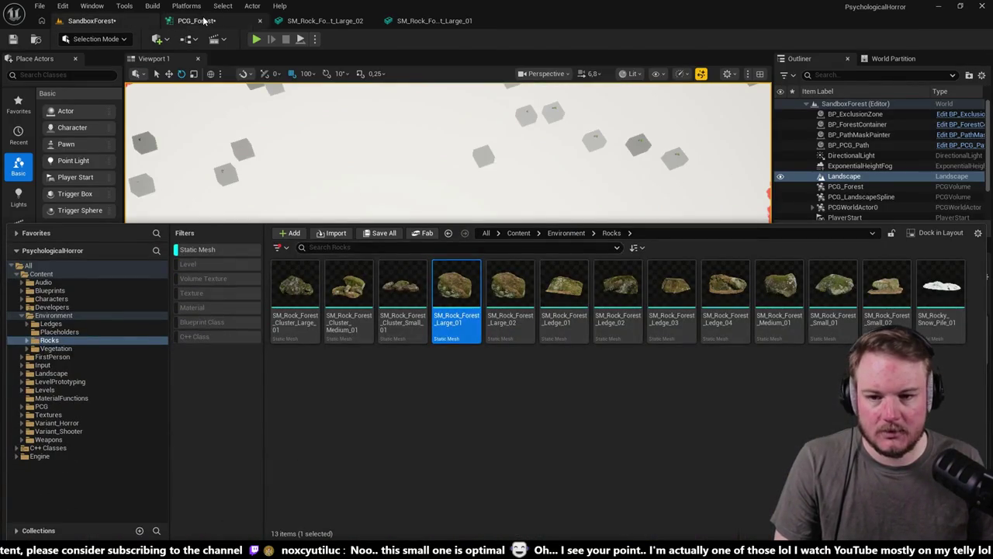
- Review the new spawner's mesh entry descriptors in PCG_Forest, then bring up the Rocks folder in the Content Drawer
{"action": "left_click", "coordinate": [204, 21]}
{"action": "left_click", "coordinate": [651, 187]}
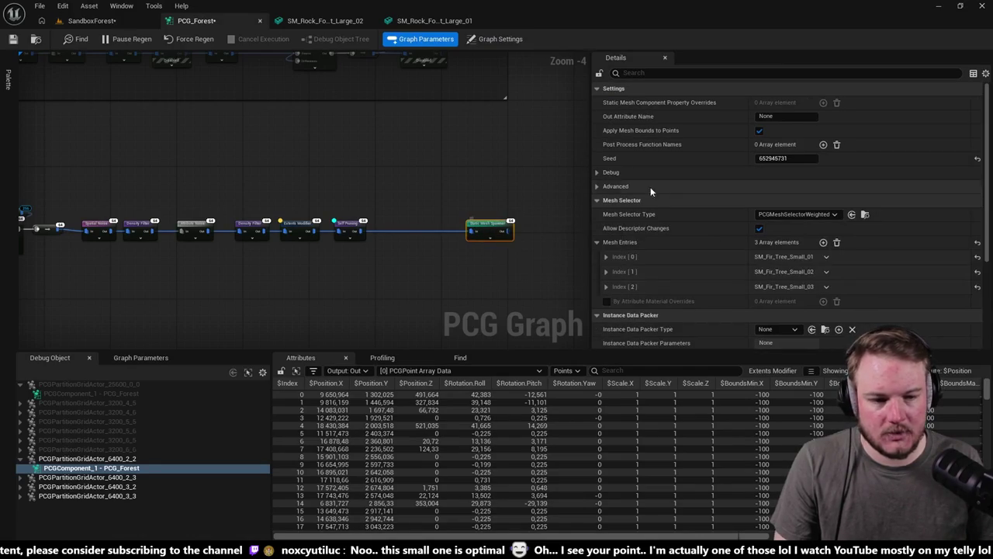
{"action": "left_click", "coordinate": [606, 252]}
{"action": "scroll", "coordinate": [743, 262], "scroll_direction": "down", "scroll_amount": 2}
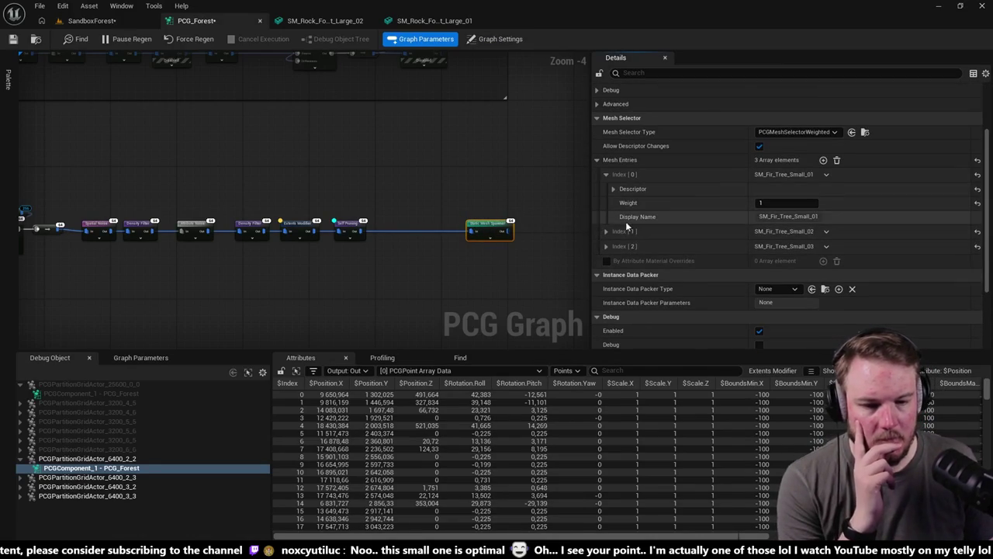
{"action": "left_click", "coordinate": [613, 190]}
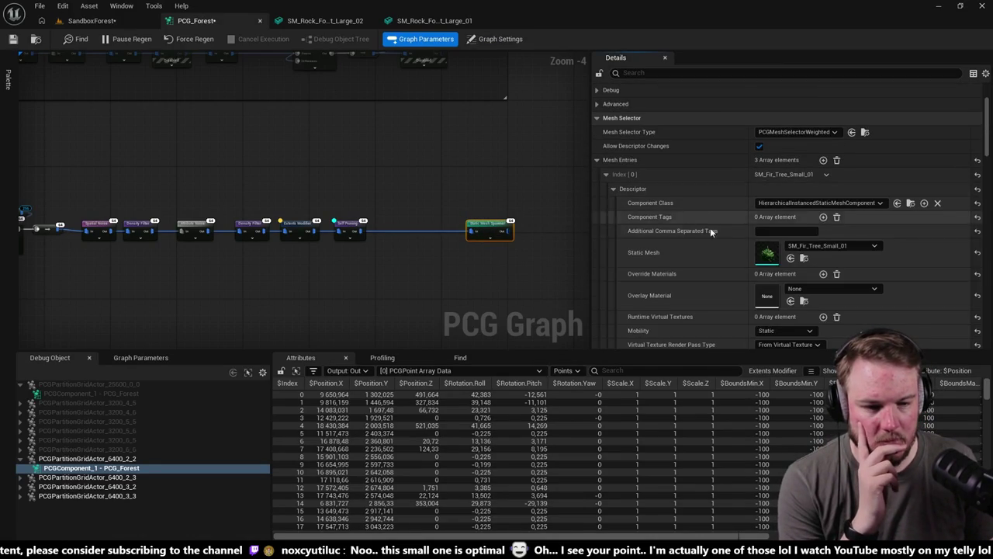
{"action": "left_click", "coordinate": [613, 188]}
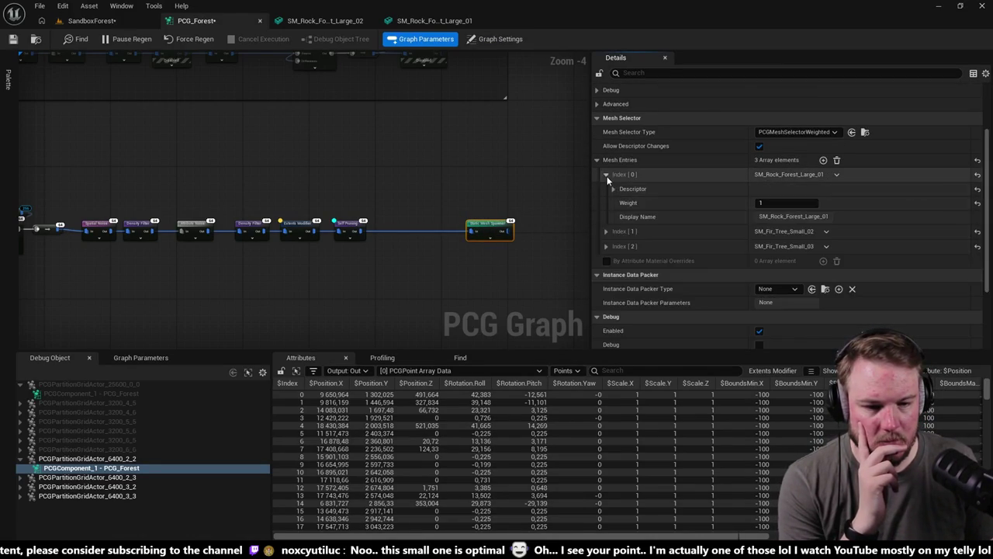
{"action": "left_click", "coordinate": [606, 175]}
{"action": "left_click", "coordinate": [606, 189]}
{"action": "left_click", "coordinate": [613, 203]}
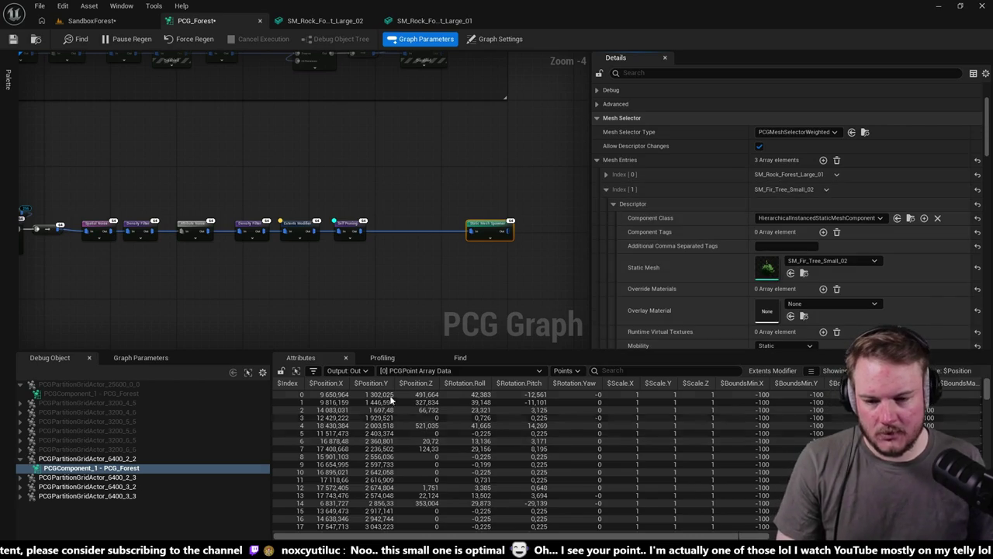
{"action": "left_click", "coordinate": [394, 331]}
{"action": "key", "text": "ctrl+space"}
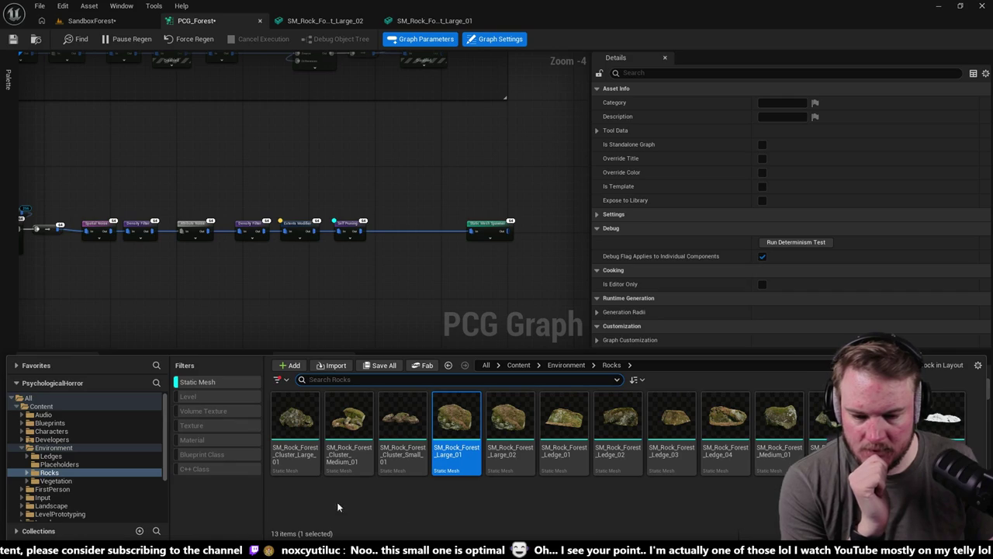
- Close the Content Drawer and set the spawner's mesh entry Index [1] to SM_Rock_Forest_Cluster_Large_01
{"action": "left_click", "coordinate": [525, 263]}
{"action": "mouse_move", "coordinate": [525, 262]}
{"action": "left_mouse_down"}
{"action": "mouse_move", "coordinate": [526, 300]}
{"action": "mouse_move", "coordinate": [543, 295]}
{"action": "left_mouse_up"}
{"action": "left_click", "coordinate": [500, 243]}
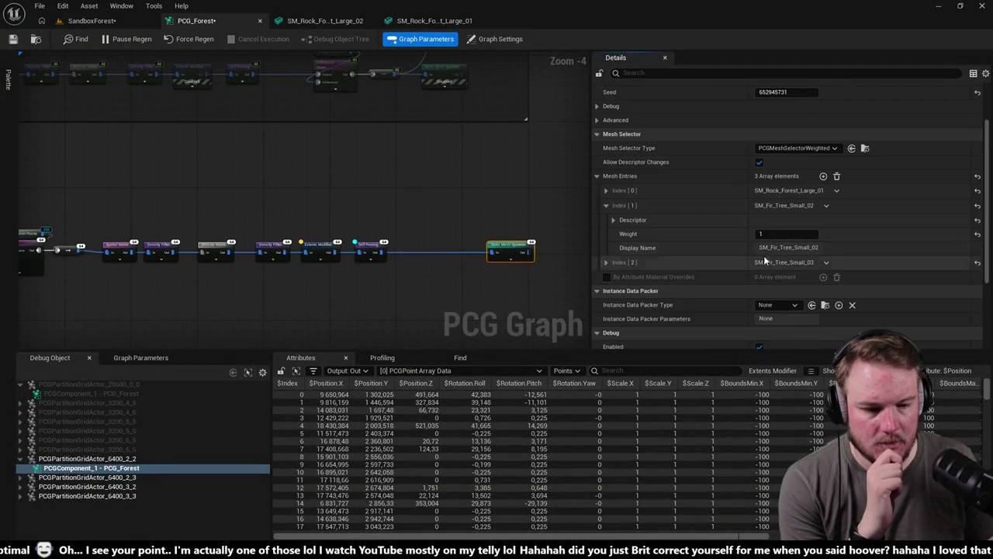
{"action": "left_click", "coordinate": [613, 221]}
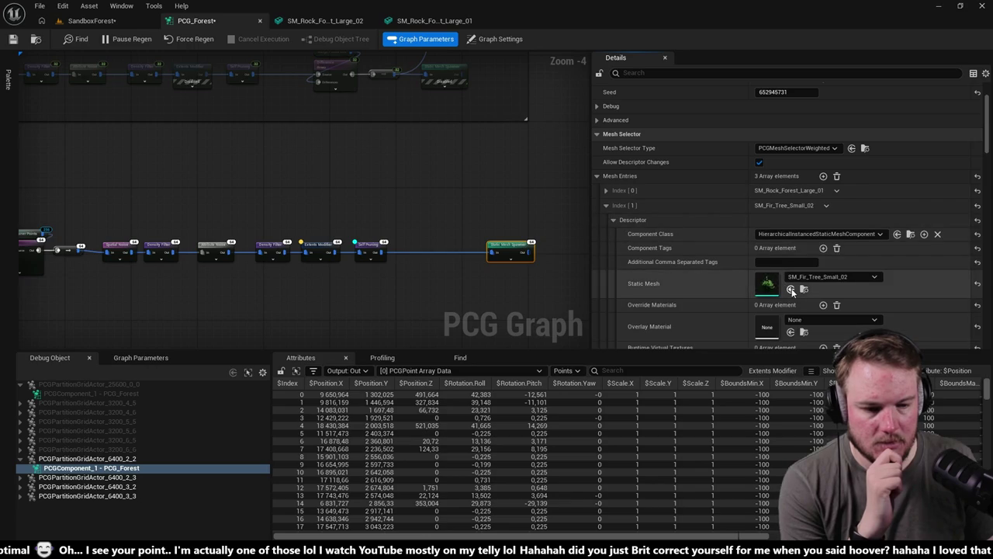
{"action": "left_click", "coordinate": [606, 206]}
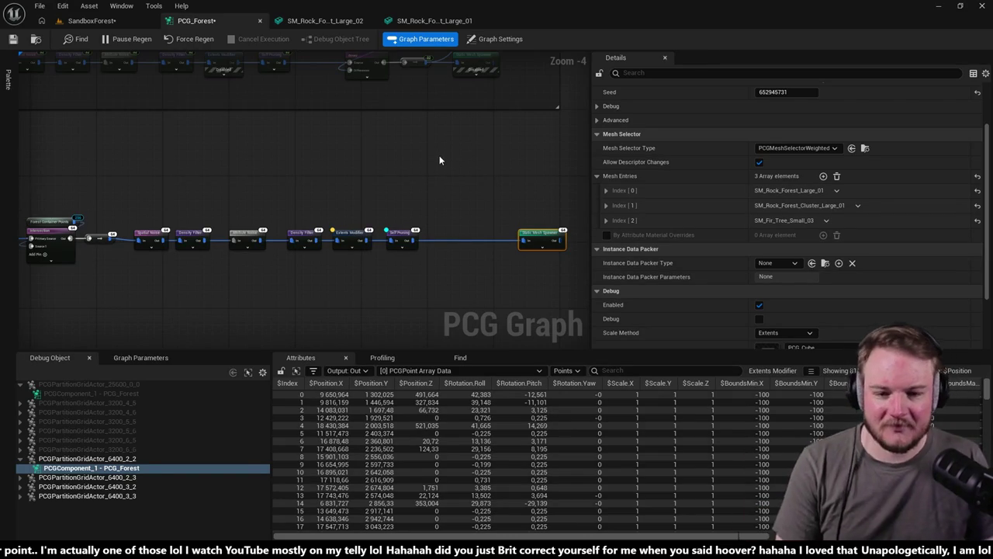
{"action": "left_click_drag", "start_coordinate": [439, 155], "coordinate": [384, 142]}
- Deselect the Static Mesh Spawner by clicking empty canvas so Details shows Graph Settings
{"action": "left_click", "coordinate": [392, 145]}
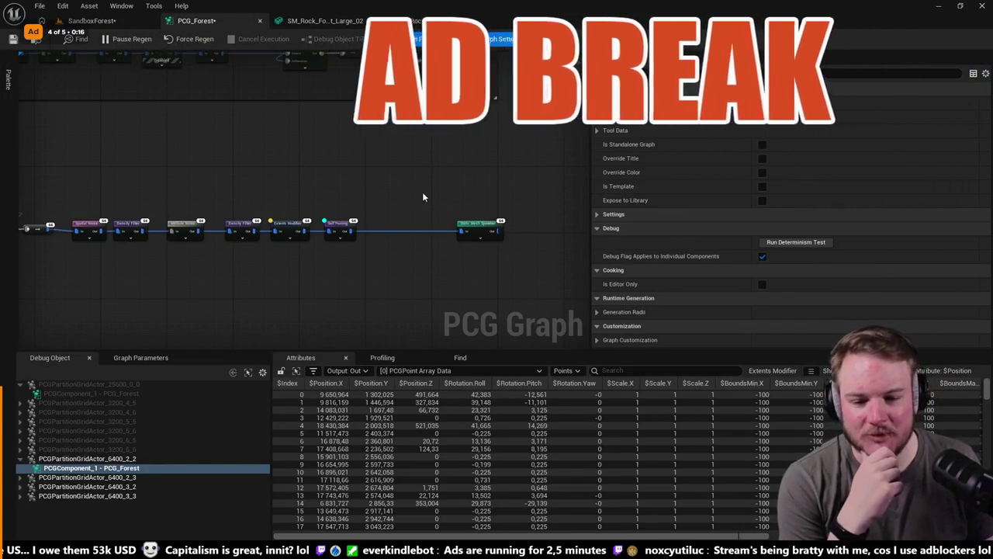
- Nudge the Static Mesh Spawner into place and fly over the spawned rocks in SandboxForest
{"action": "left_click_drag", "start_coordinate": [431, 191], "coordinate": [450, 178]}
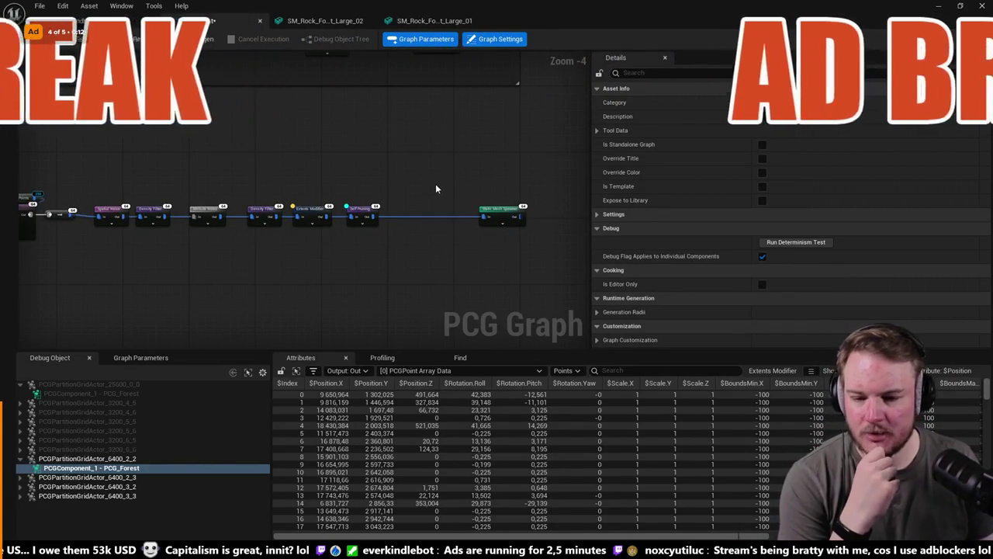
{"action": "left_click_drag", "start_coordinate": [436, 183], "coordinate": [410, 182]}
{"action": "left_click_drag", "start_coordinate": [469, 203], "coordinate": [409, 208]}
{"action": "left_click", "coordinate": [92, 20]}
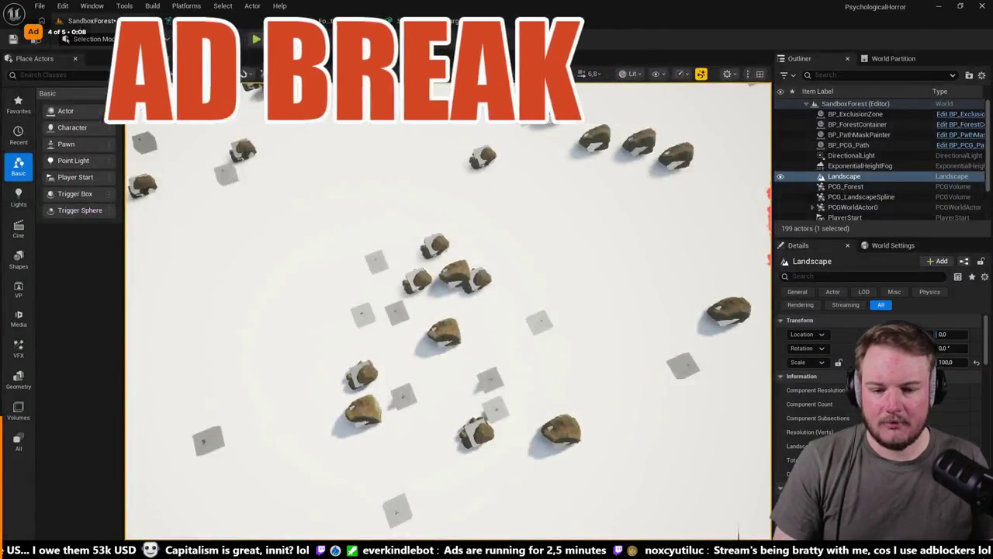
{"action": "left_click_drag", "start_coordinate": [346, 137], "coordinate": [346, 137]}
- Back in PCG_Forest, select Transform Points to check its offset, rotation and scale settings
{"action": "left_click", "coordinate": [197, 20]}
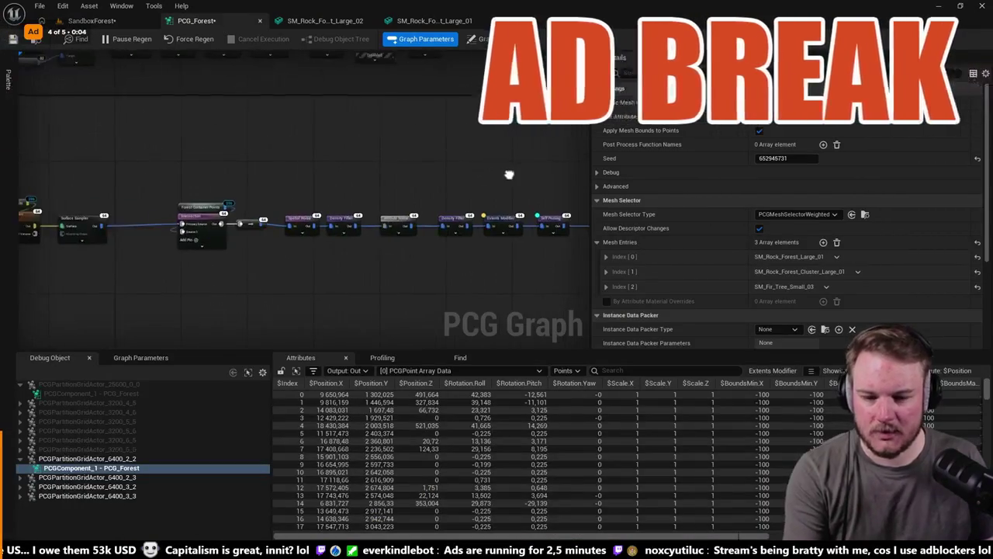
{"action": "scroll", "coordinate": [480, 186], "scroll_direction": "down", "scroll_amount": 3}
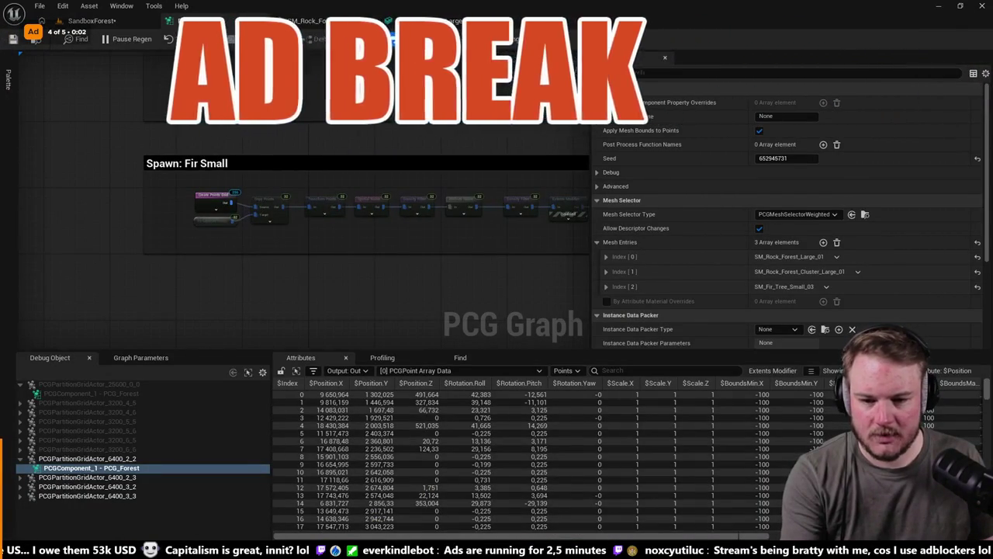
{"action": "scroll", "coordinate": [367, 131], "scroll_direction": "up", "scroll_amount": 1}
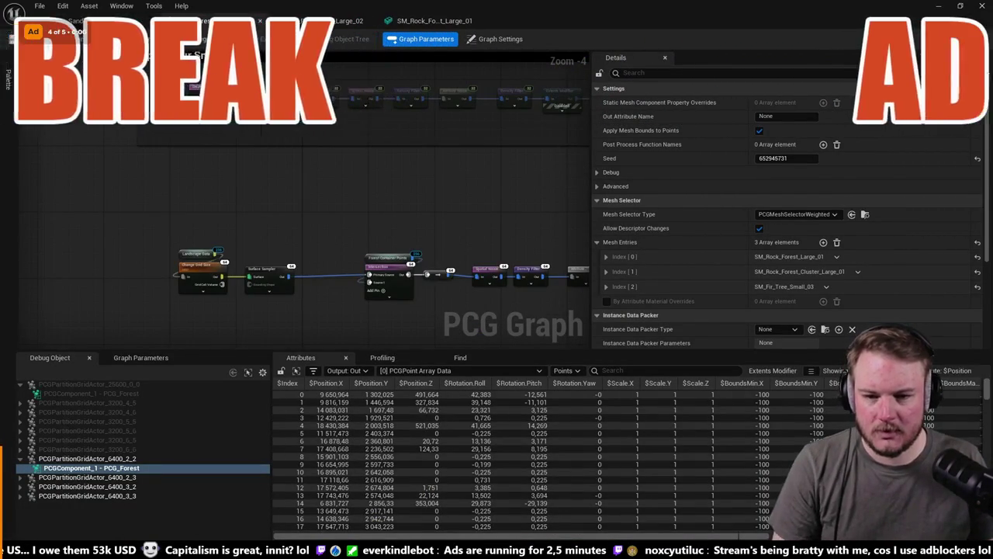
{"action": "left_click", "coordinate": [320, 247]}
- Wire Surface Sampler into Transform Points, and Transform Points into the Intersection's Primary Source
{"action": "scroll", "coordinate": [321, 281], "scroll_direction": "up", "scroll_amount": 1}
{"action": "left_click_drag", "start_coordinate": [320, 282], "coordinate": [256, 301]}
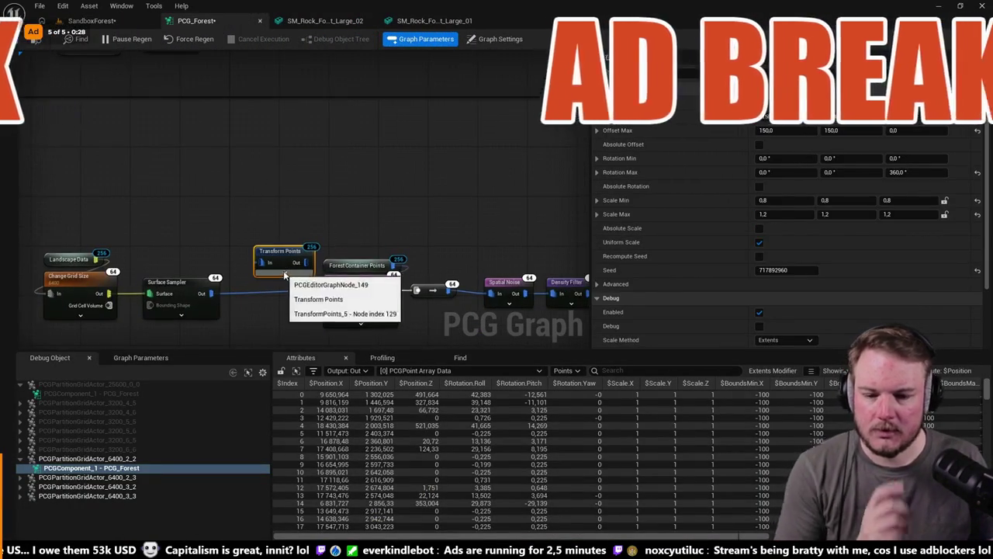
{"action": "mouse_move", "coordinate": [379, 222]}
{"action": "left_mouse_down"}
{"action": "mouse_move", "coordinate": [381, 182]}
{"action": "mouse_move", "coordinate": [279, 193]}
{"action": "mouse_move", "coordinate": [337, 162]}
{"action": "mouse_move", "coordinate": [381, 157]}
{"action": "left_mouse_up"}
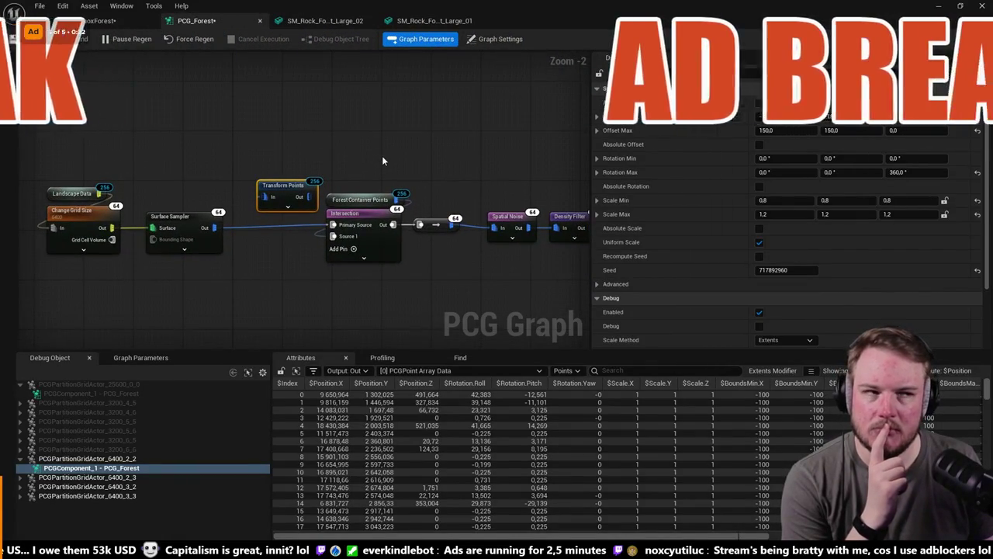
{"action": "left_click_drag", "start_coordinate": [266, 196], "coordinate": [215, 228]}
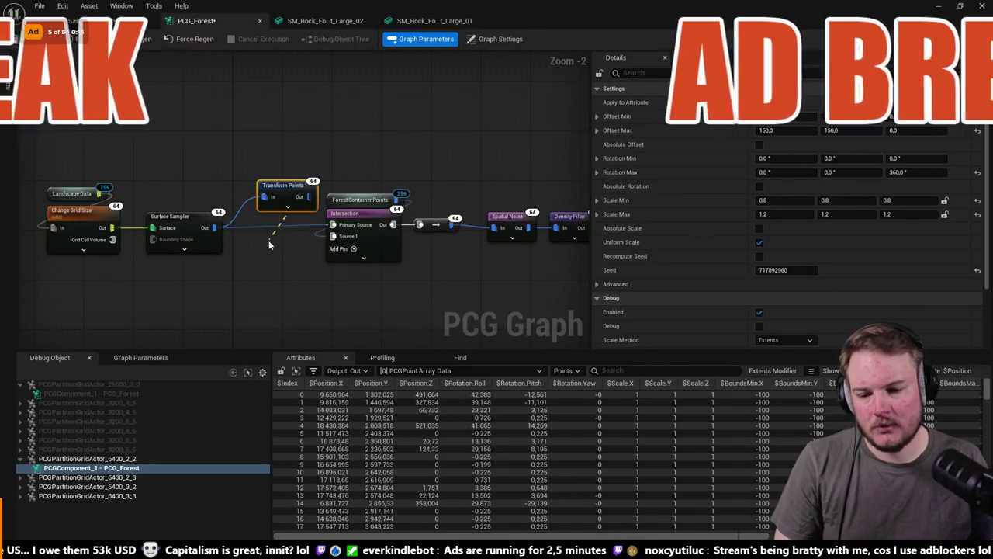
{"action": "mouse_move", "coordinate": [309, 197]}
{"action": "left_mouse_down"}
{"action": "mouse_move", "coordinate": [298, 254]}
{"action": "mouse_move", "coordinate": [333, 224]}
{"action": "left_mouse_up"}
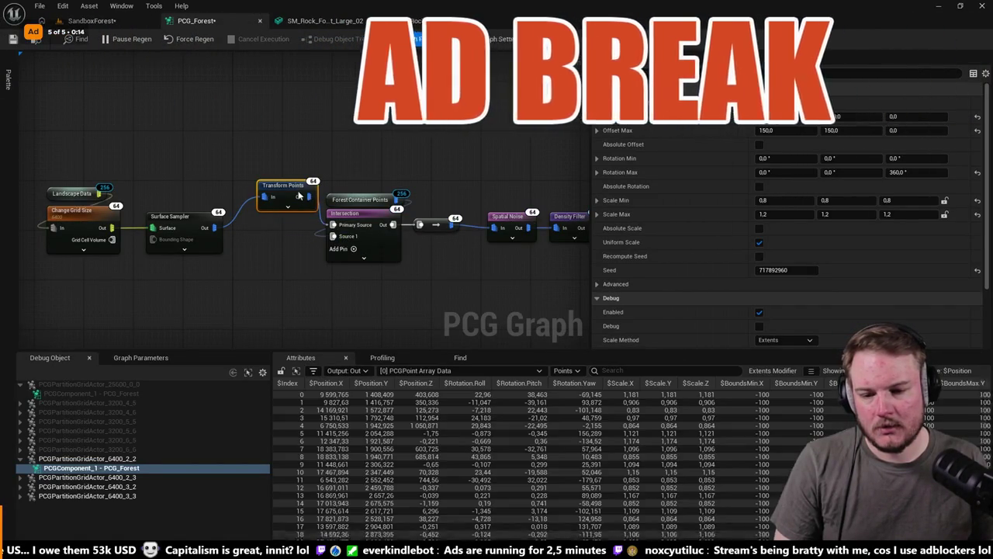
{"action": "left_click_drag", "start_coordinate": [283, 184], "coordinate": [270, 197]}
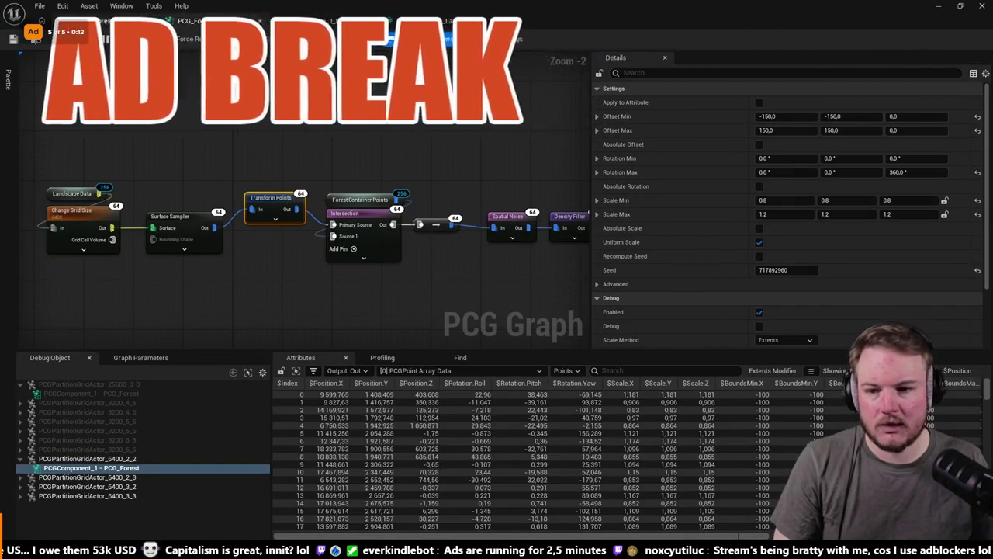
- Check the re-placed rocks in the SandboxForest level viewport
{"action": "left_click", "coordinate": [92, 20]}
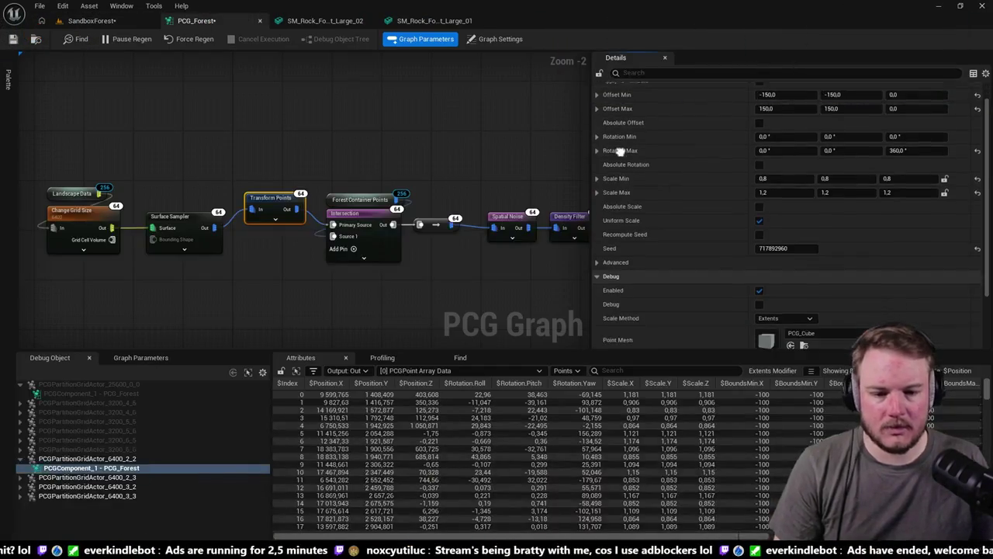
{"action": "scroll", "coordinate": [620, 151], "scroll_direction": "down", "scroll_amount": 3}
{"action": "scroll", "coordinate": [546, 153], "scroll_direction": "down", "scroll_amount": 3}
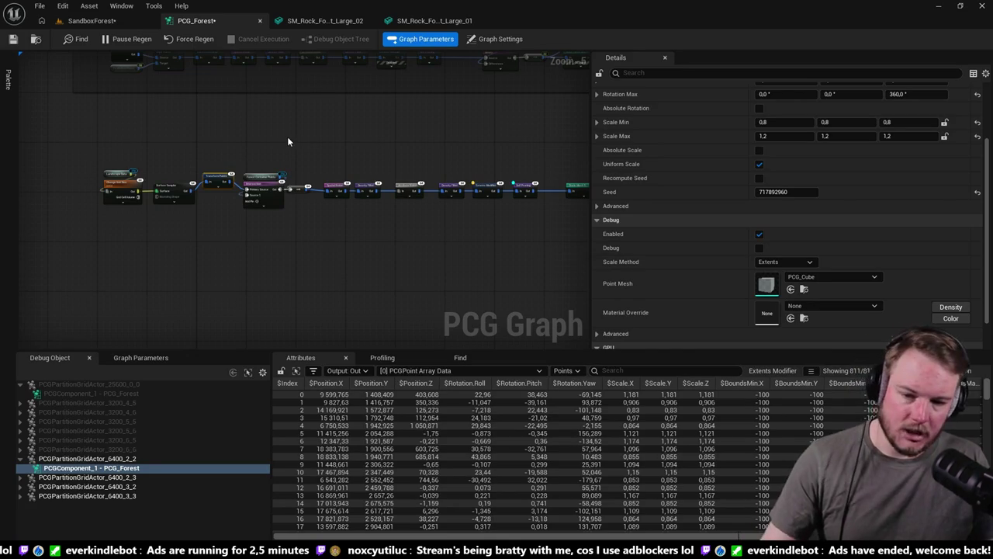
{"action": "scroll", "coordinate": [295, 179], "scroll_direction": "up", "scroll_amount": 3}
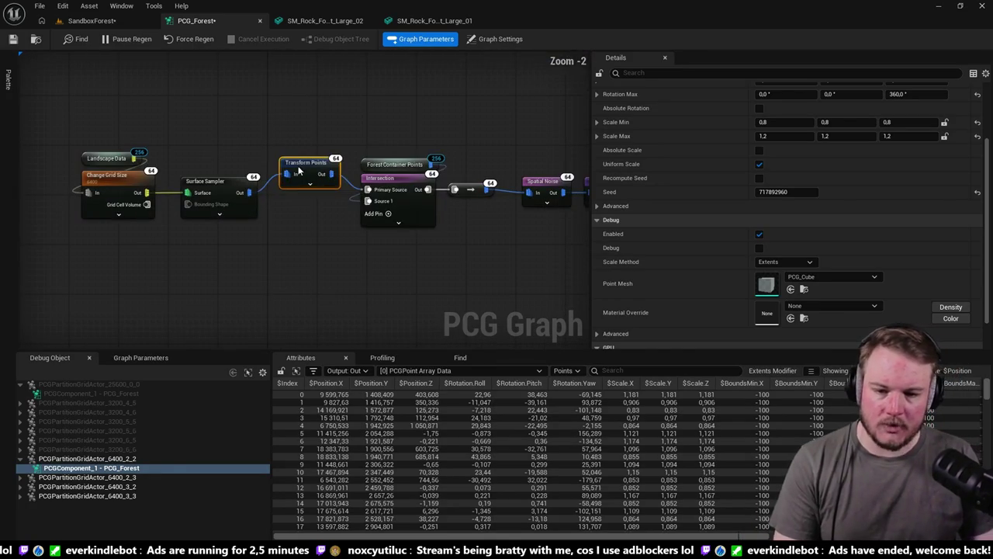
- Line up Transform Points with its neighbours and pan over to the Static Mesh Spawner
{"action": "left_click_drag", "start_coordinate": [300, 171], "coordinate": [309, 182]}
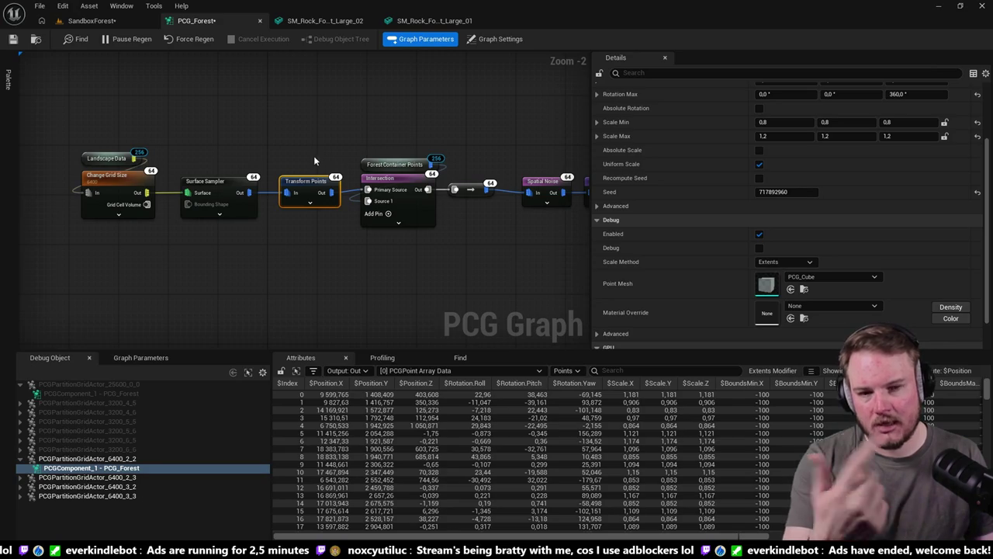
{"action": "mouse_move", "coordinate": [346, 139]}
{"action": "left_mouse_down"}
{"action": "mouse_move", "coordinate": [450, 132]}
{"action": "mouse_move", "coordinate": [151, 128]}
{"action": "mouse_move", "coordinate": [219, 147]}
{"action": "left_mouse_up"}
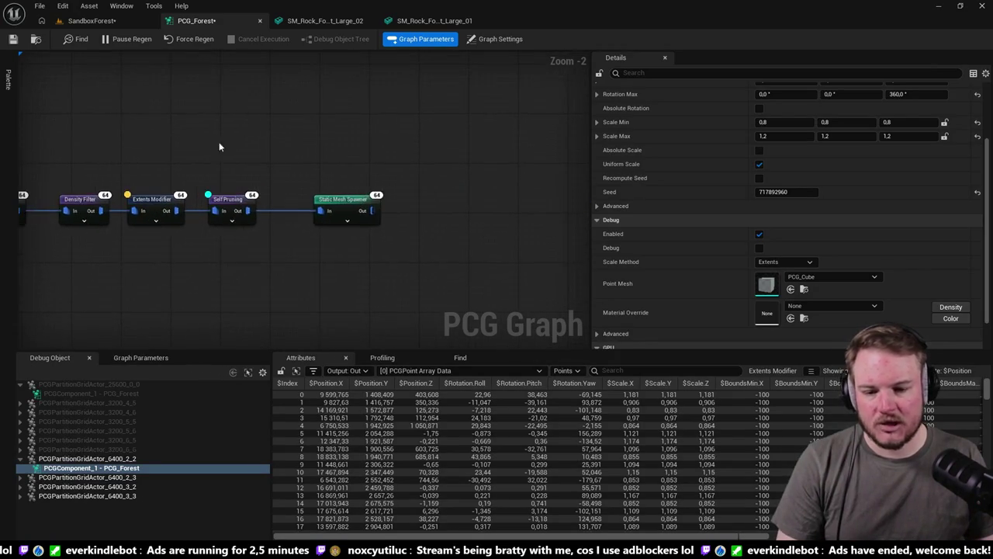
{"action": "scroll", "coordinate": [219, 147], "scroll_direction": "up", "scroll_amount": 1}
- Inspect the spawner's third mesh entry (the small fir) and browse the rock cluster meshes
{"action": "left_click", "coordinate": [363, 208]}
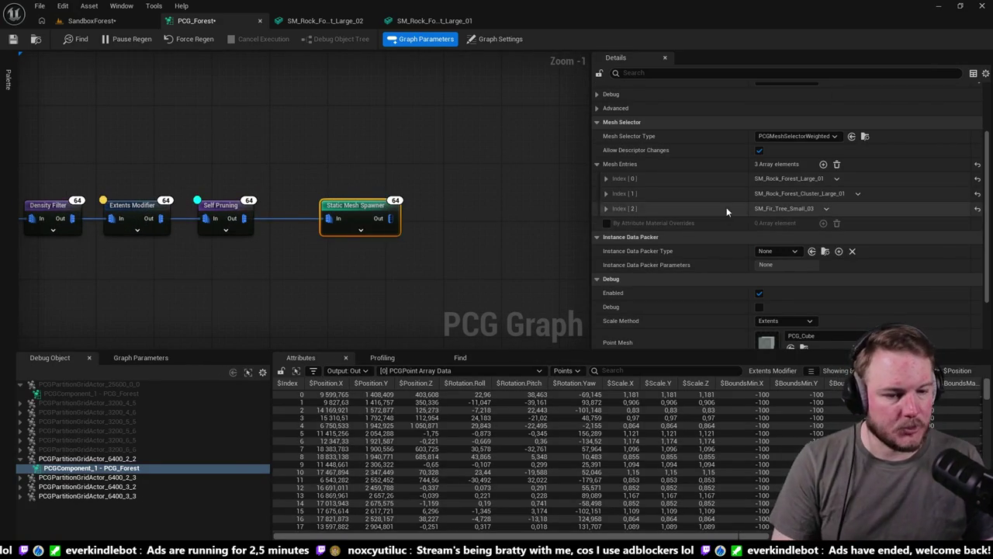
{"action": "left_click", "coordinate": [606, 209]}
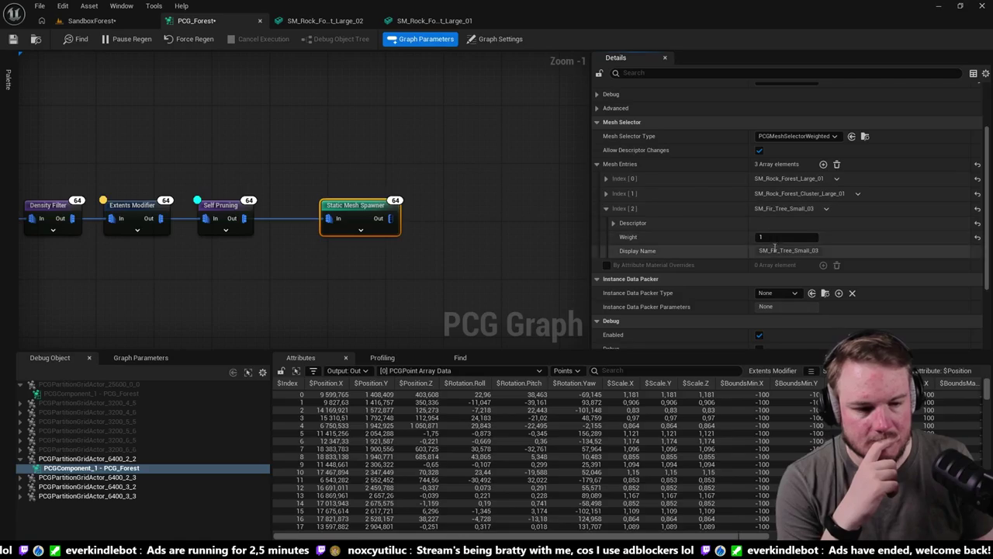
{"action": "left_click", "coordinate": [613, 223]}
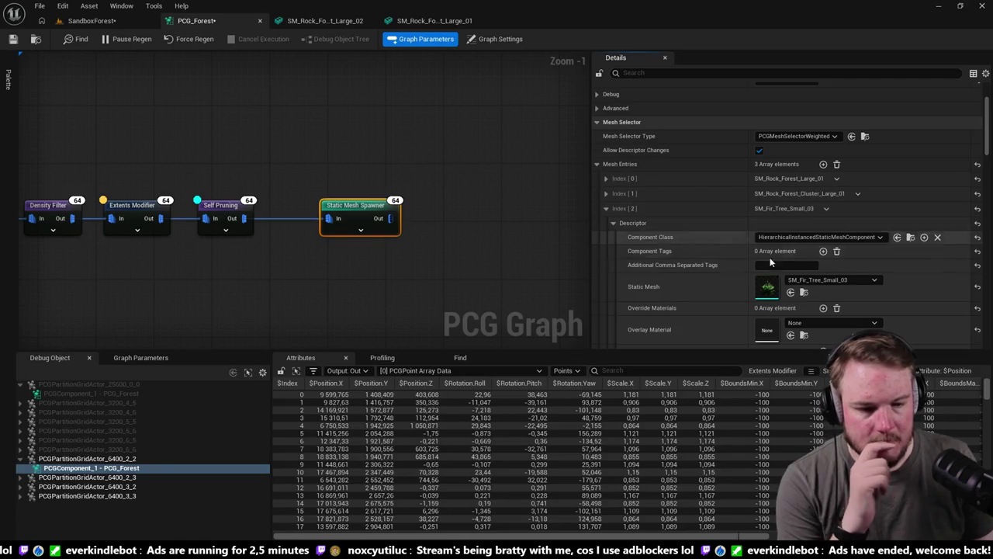
{"action": "right_click", "coordinate": [875, 282]}
{"action": "left_click", "coordinate": [434, 274]}
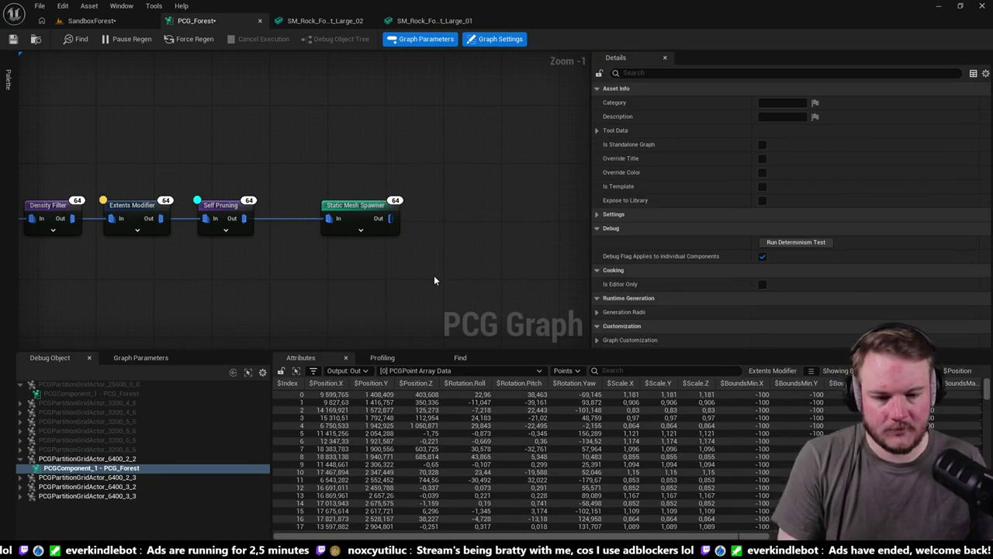
{"action": "key", "text": "ctrl+space"}
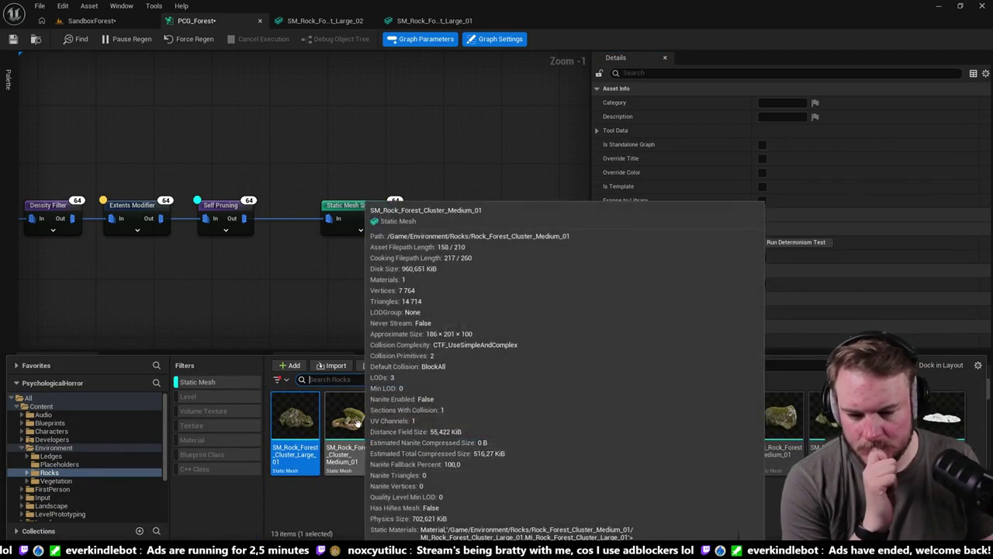
{"action": "left_click", "coordinate": [357, 423]}
- Add a fourth mesh entry, Index [3], to the Static Mesh Spawner and expand its descriptor
{"action": "left_click", "coordinate": [361, 211]}
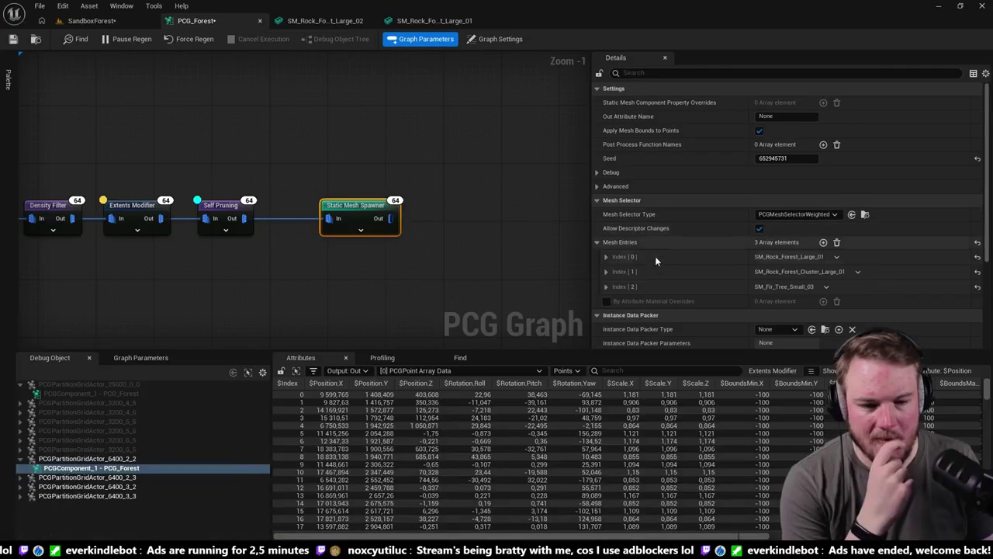
{"action": "scroll", "coordinate": [761, 290], "scroll_direction": "down", "scroll_amount": 2}
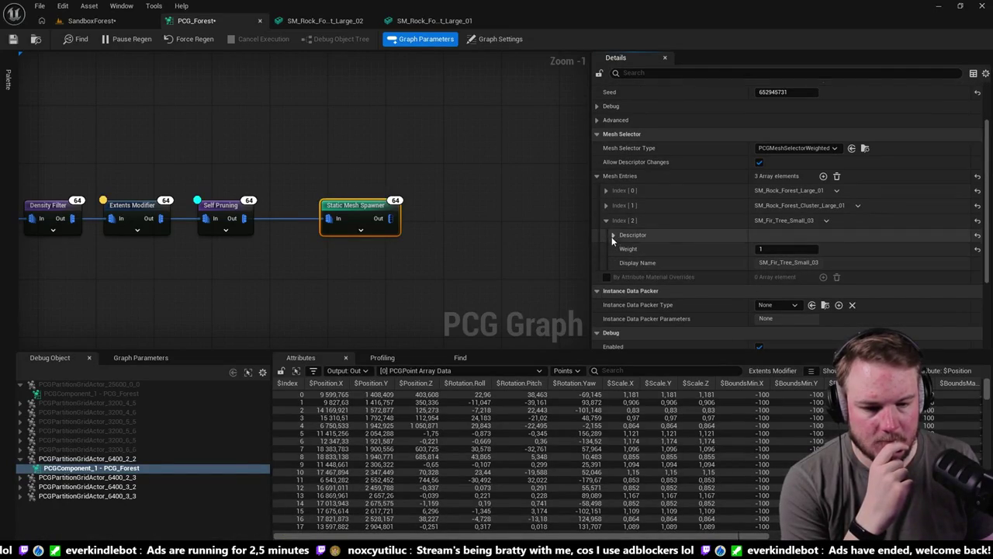
{"action": "left_click", "coordinate": [613, 234]}
{"action": "left_click", "coordinate": [789, 304]}
{"action": "left_click", "coordinate": [607, 220]}
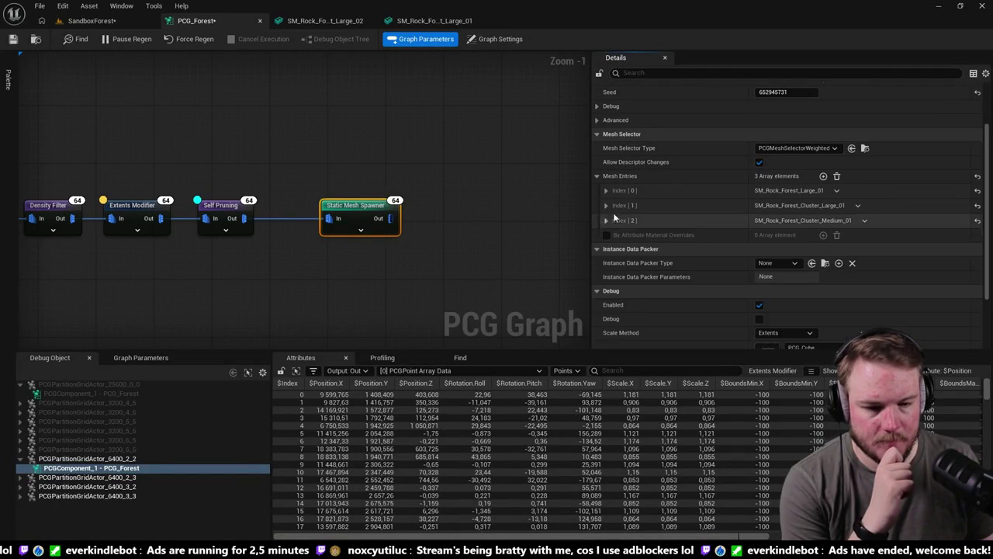
{"action": "left_click", "coordinate": [823, 177]}
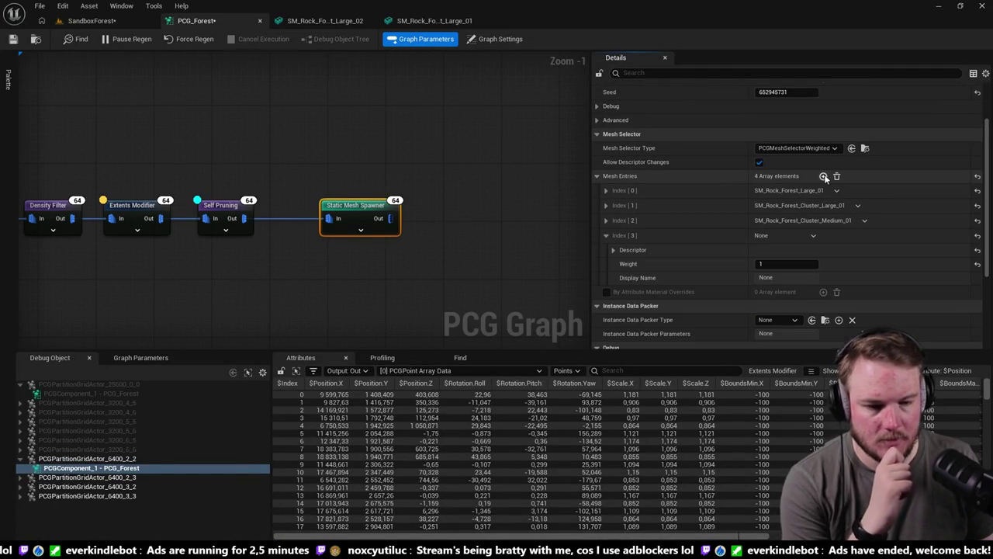
{"action": "left_click", "coordinate": [613, 249]}
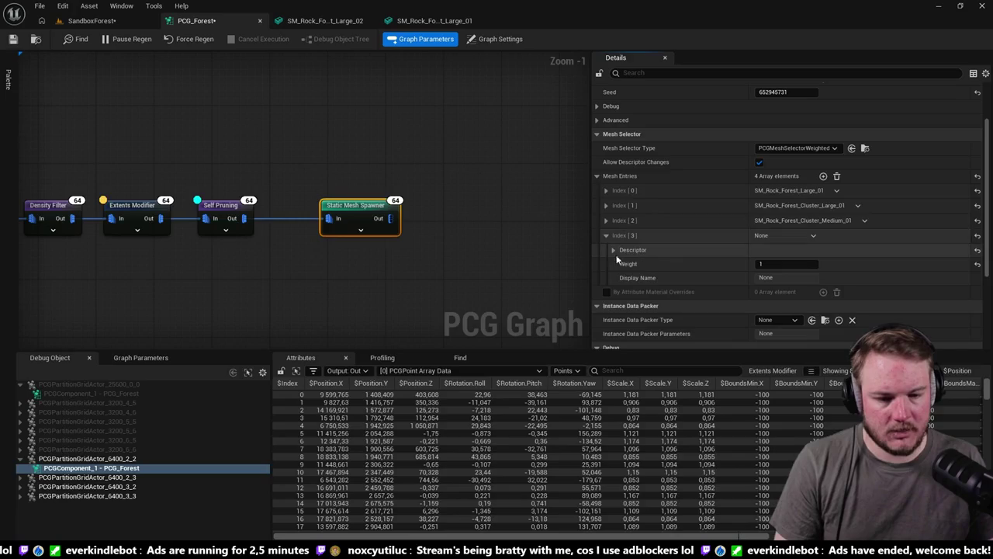
{"action": "scroll", "coordinate": [503, 281], "scroll_direction": "down", "scroll_amount": 1}
{"action": "left_click_drag", "start_coordinate": [503, 287], "coordinate": [505, 233]}
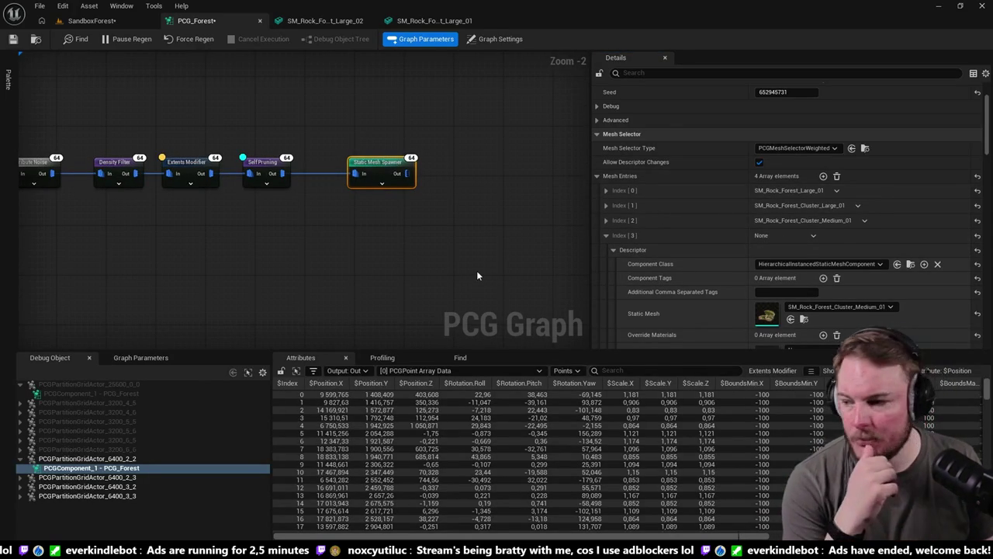
- Set Index [3]'s static mesh to SM_Rock_Forest_Cluster_Small_01 and save the PCG_Forest graph
{"action": "scroll", "coordinate": [465, 268], "scroll_direction": "down", "scroll_amount": 1}
{"action": "scroll", "coordinate": [418, 295], "scroll_direction": "up", "scroll_amount": 1}
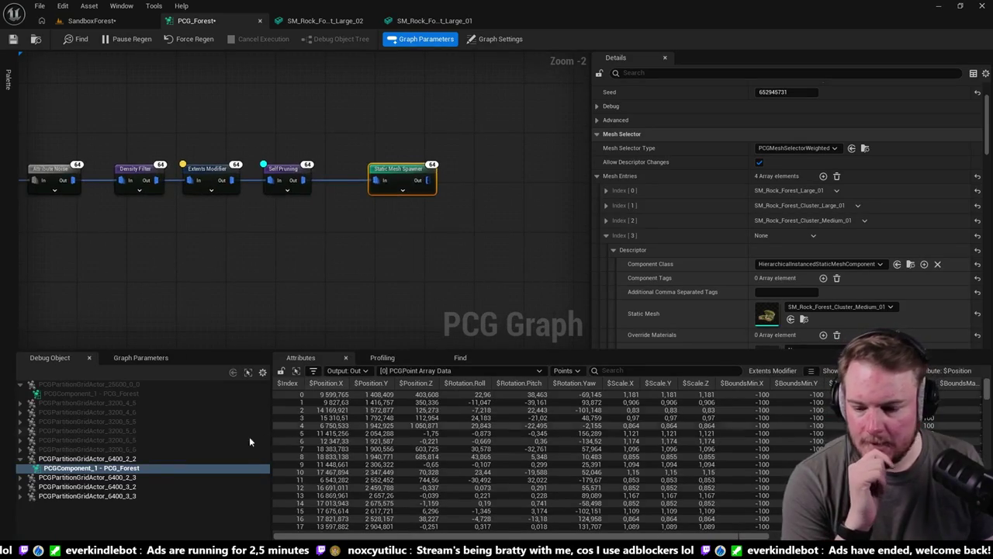
{"action": "left_click", "coordinate": [368, 298]}
{"action": "key", "text": "ctrl+space"}
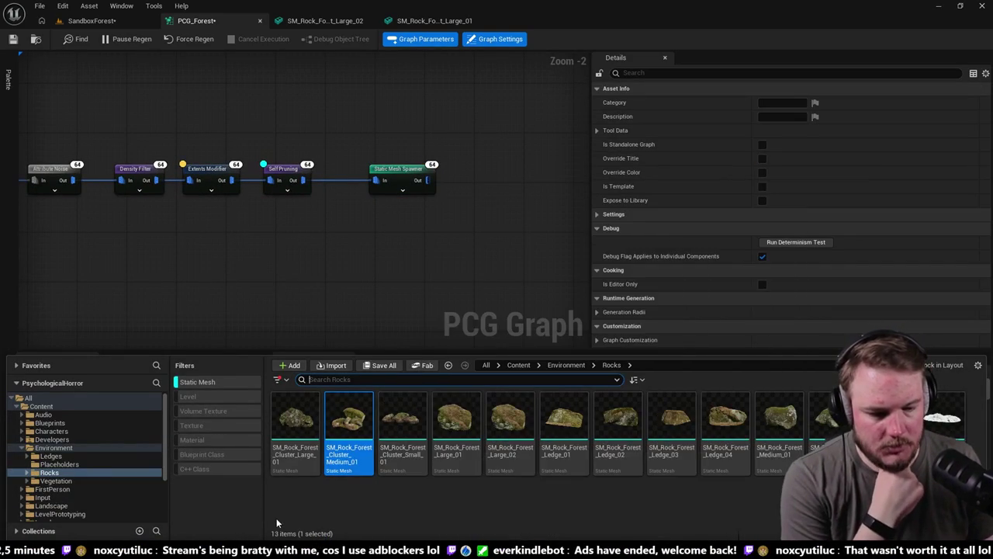
{"action": "left_click", "coordinate": [388, 171]}
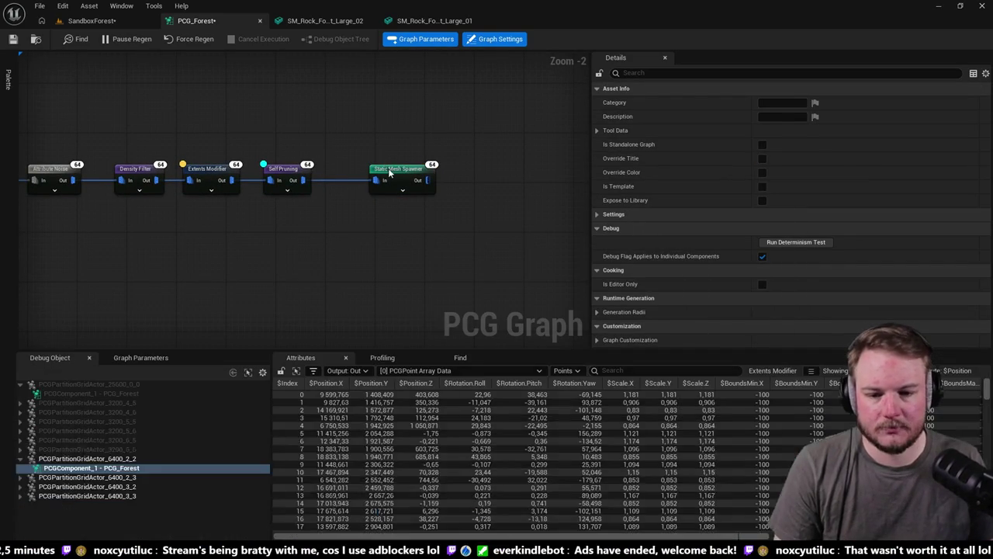
{"action": "left_click", "coordinate": [605, 301]}
{"action": "scroll", "coordinate": [664, 281], "scroll_direction": "down", "scroll_amount": 2}
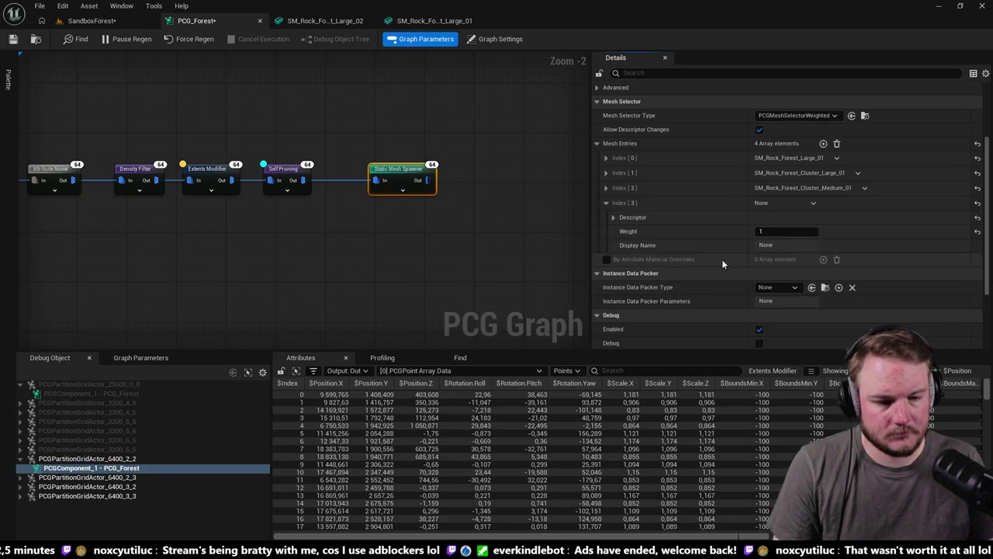
{"action": "left_click", "coordinate": [613, 217]}
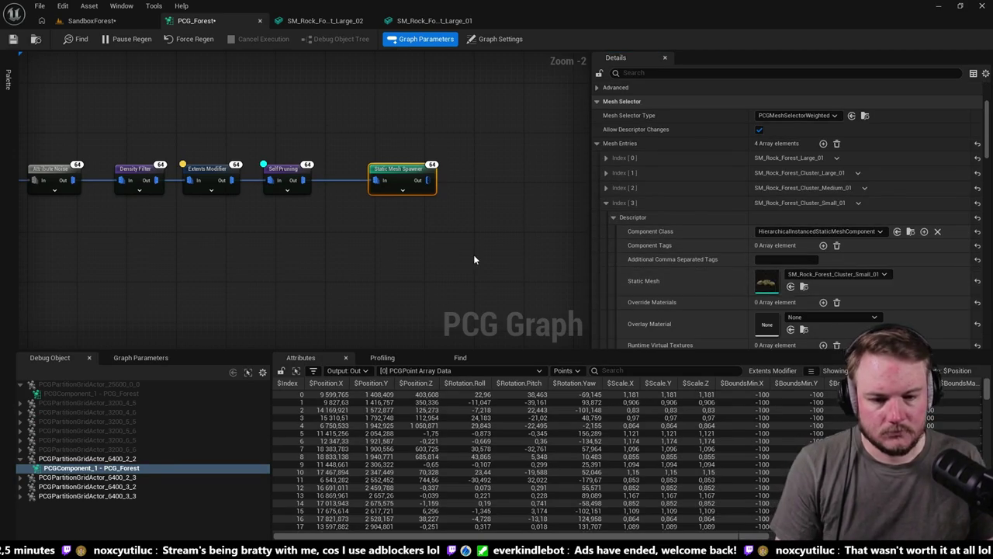
{"action": "left_click", "coordinate": [473, 254]}
{"action": "key", "text": "ctrl+shift+s"}
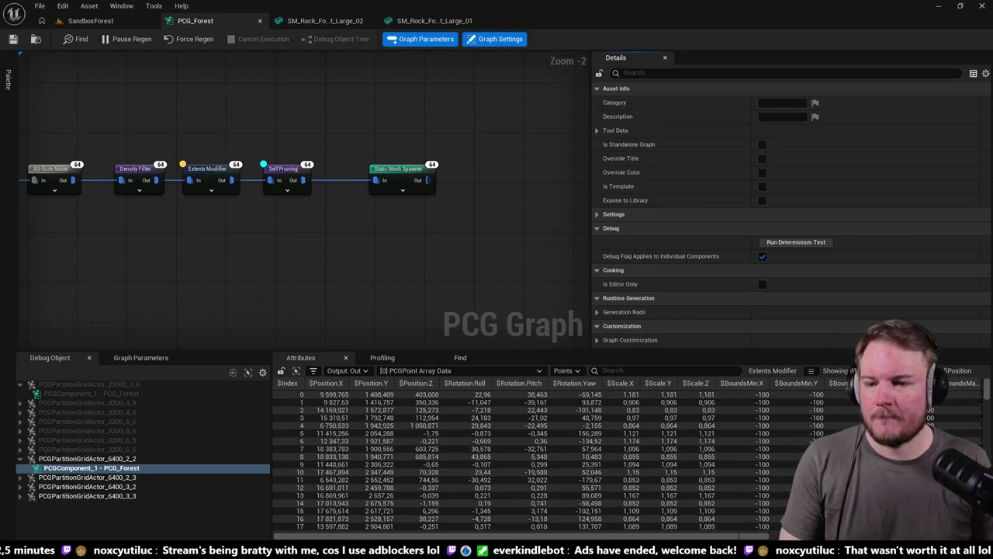
{"action": "left_click", "coordinate": [138, 17]}
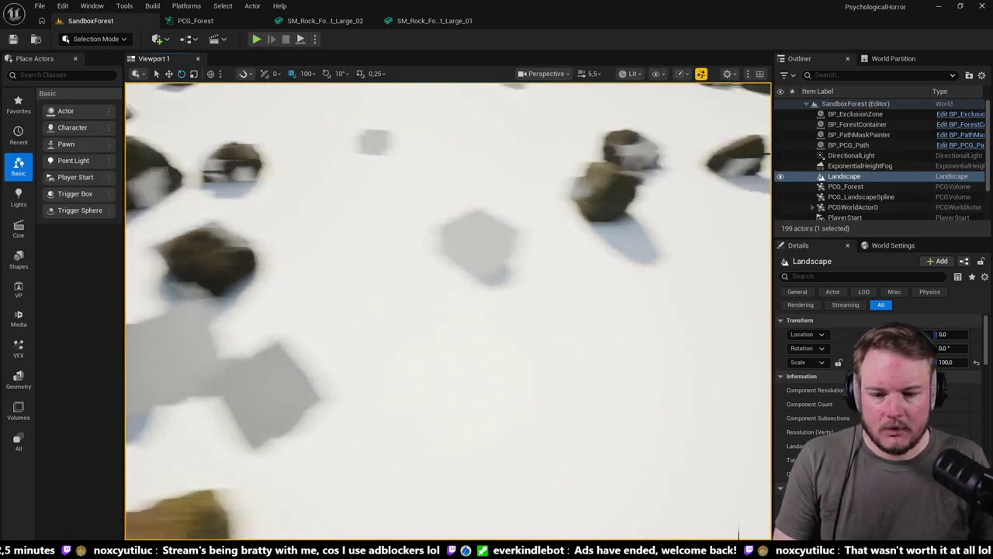
{"action": "left_click_drag", "start_coordinate": [410, 173], "coordinate": [410, 173]}
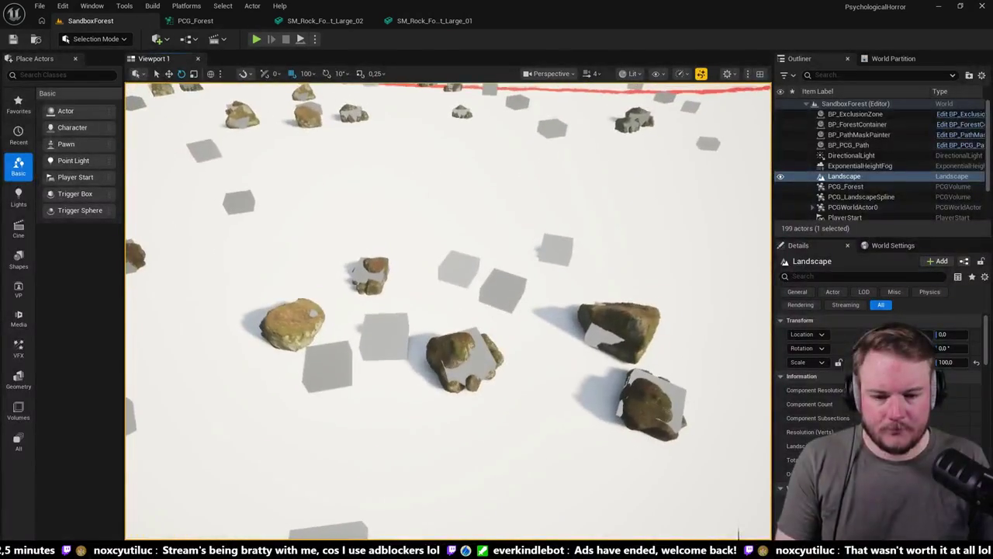
{"action": "left_click", "coordinate": [195, 21]}
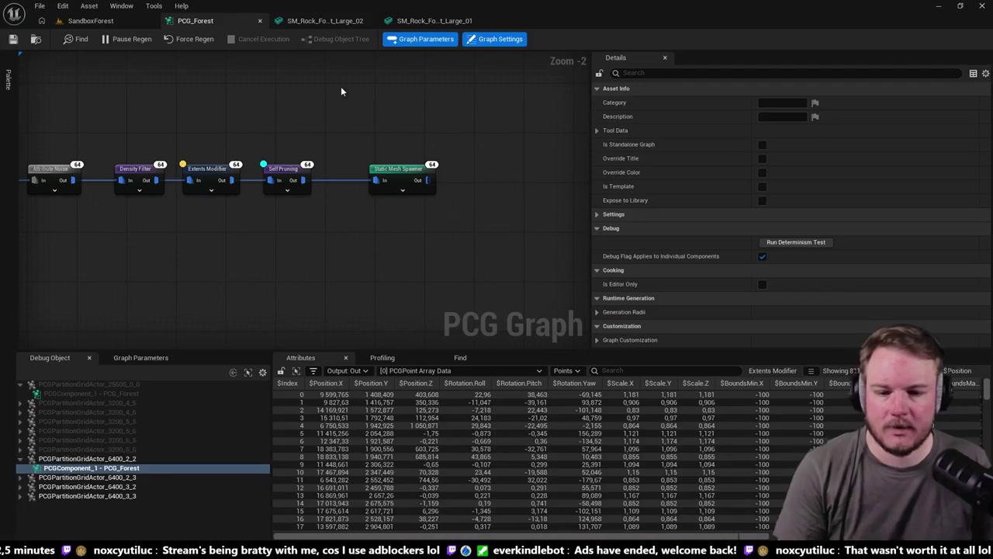
{"action": "left_click", "coordinate": [400, 170]}
{"action": "left_click", "coordinate": [92, 20]}
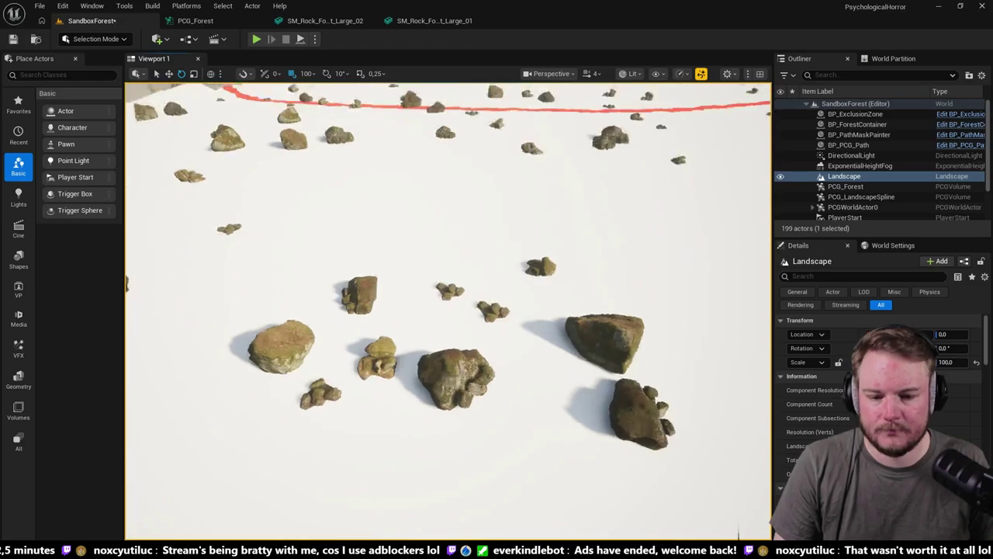
{"action": "left_click_drag", "start_coordinate": [448, 310], "coordinate": [465, 336]}
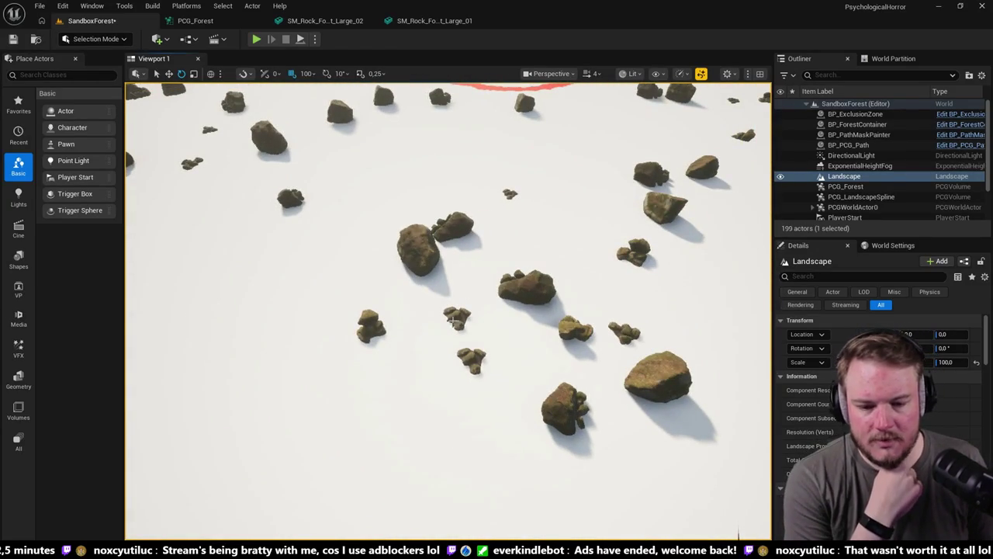
{"action": "left_click_drag", "start_coordinate": [451, 304], "coordinate": [451, 304]}
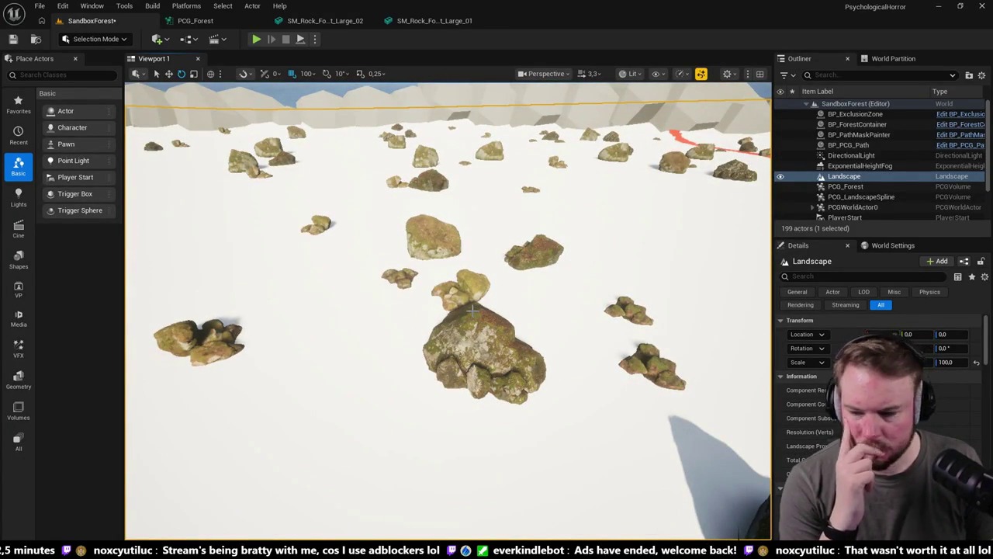
{"action": "left_click_drag", "start_coordinate": [473, 308], "coordinate": [470, 305]}
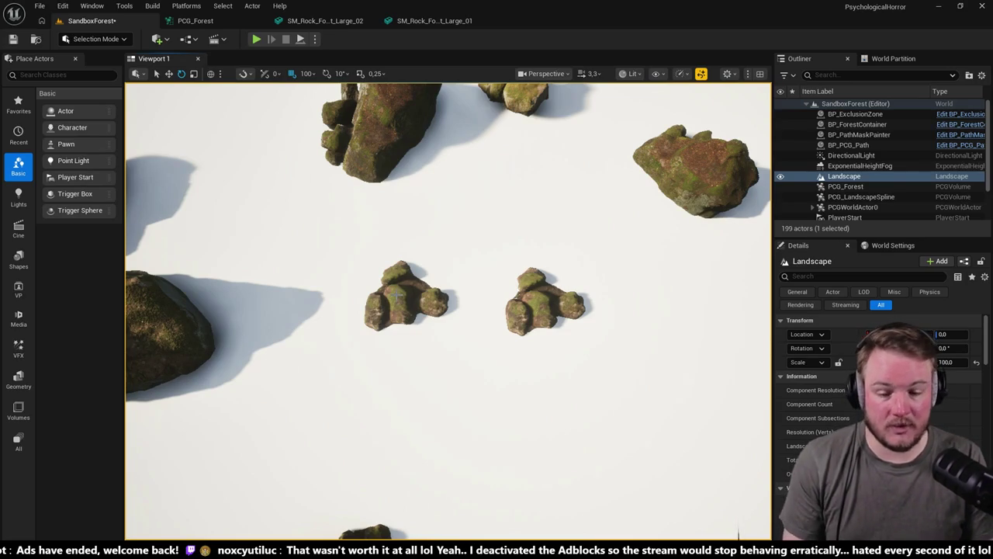
{"action": "left_click_drag", "start_coordinate": [405, 294], "coordinate": [443, 310]}
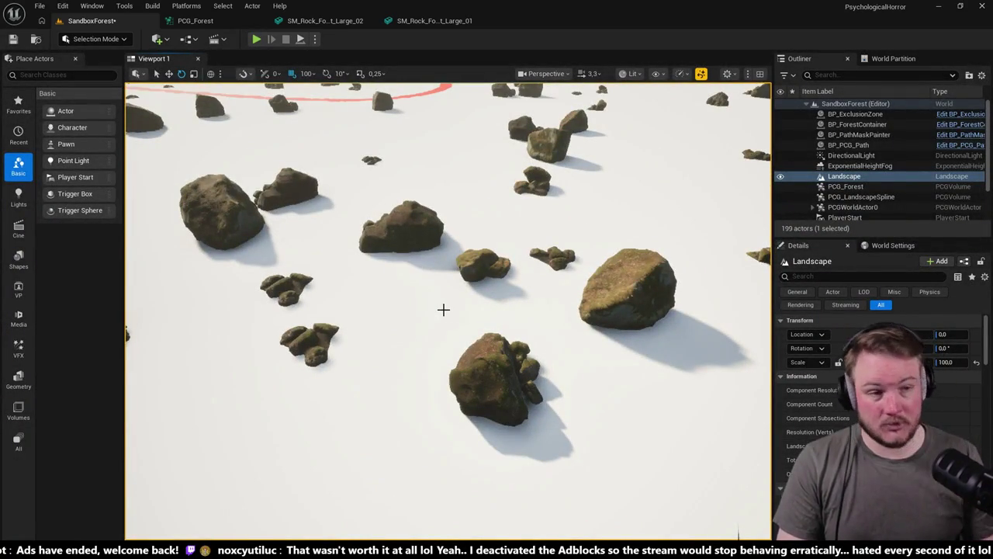
{"action": "left_click_drag", "start_coordinate": [443, 310], "coordinate": [455, 228]}
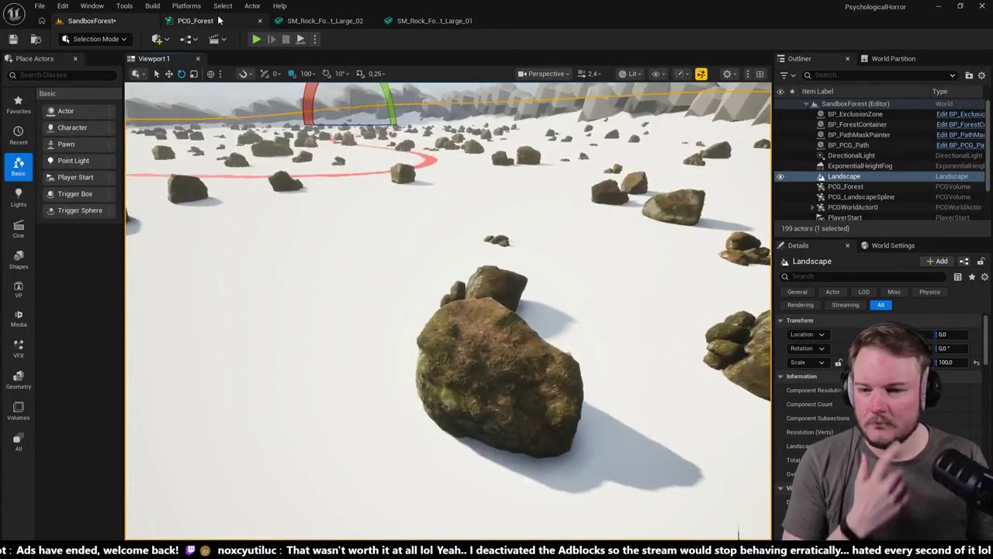
{"action": "left_click", "coordinate": [194, 21]}
{"action": "scroll", "coordinate": [291, 181], "scroll_direction": "down", "scroll_amount": 4}
{"action": "scroll", "coordinate": [298, 217], "scroll_direction": "up", "scroll_amount": 5}
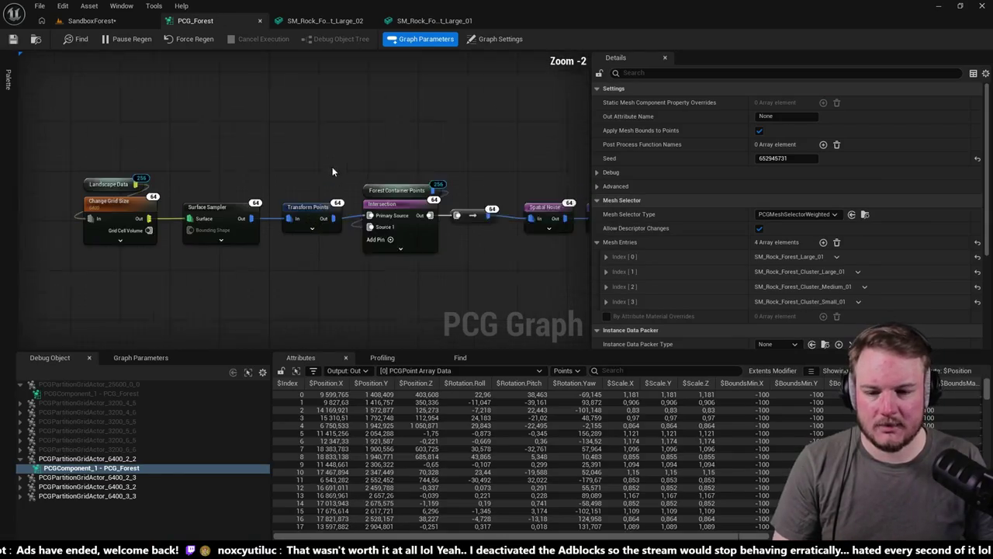
{"action": "left_click", "coordinate": [308, 216]}
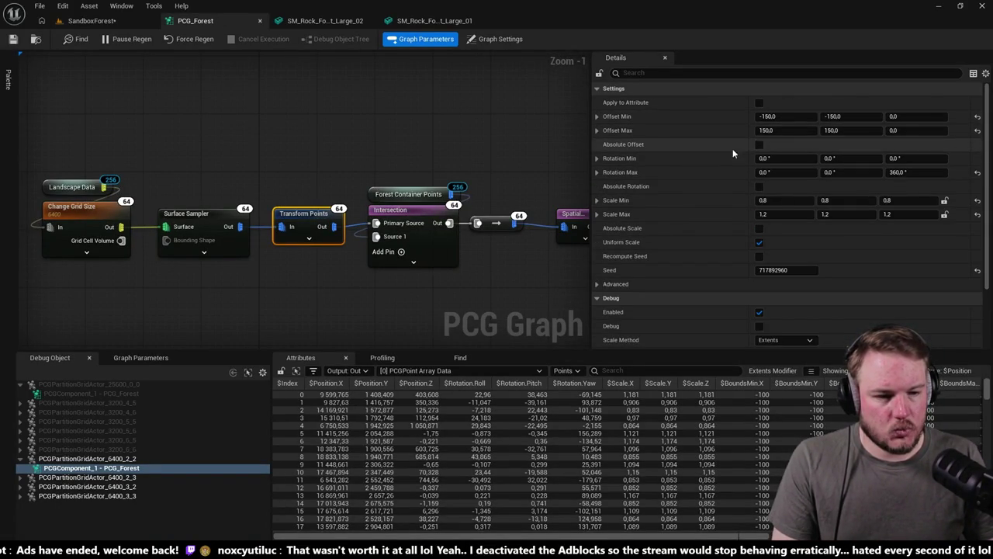
- Set Transform Points Offset Min Z to -50, save PCG_Forest, and return to SandboxForest
{"action": "left_click", "coordinate": [920, 116]}
{"action": "type", "text": "-"}
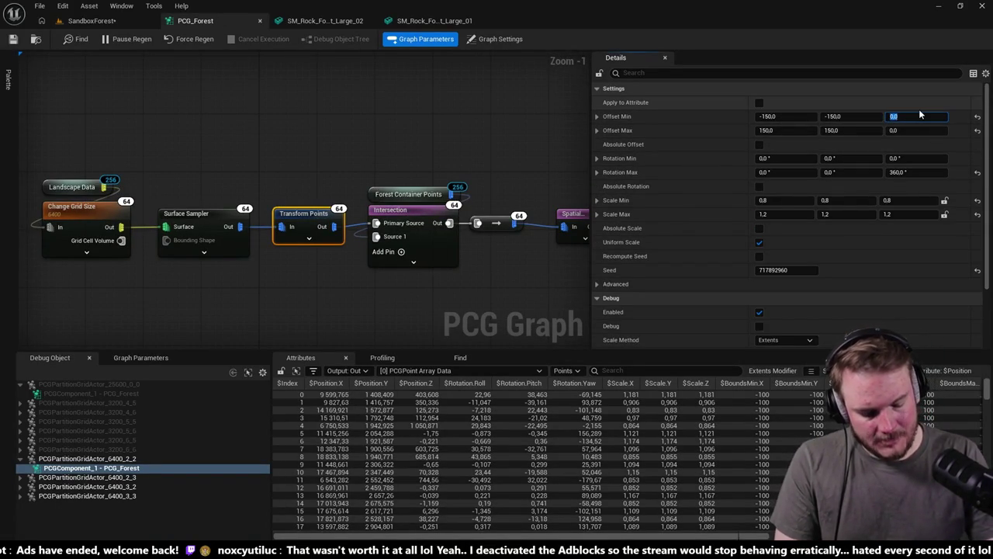
{"action": "type", "text": "50"}
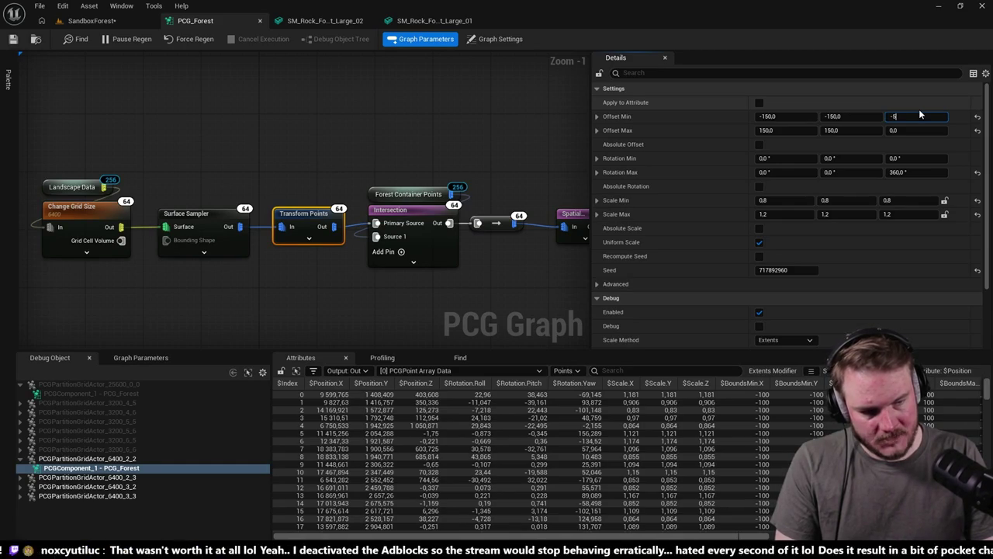
{"action": "key", "text": "Tab"}
{"action": "key", "text": "Tab"}
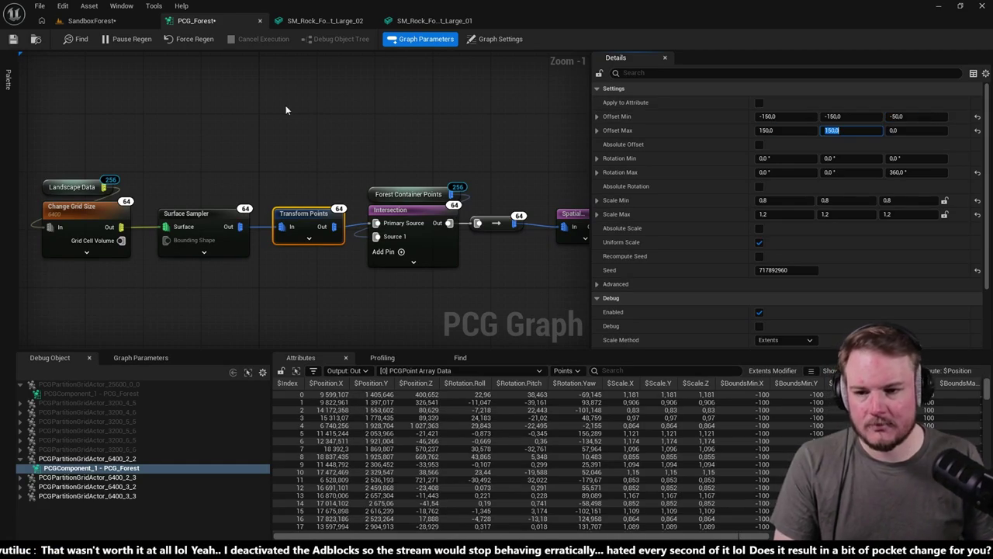
{"action": "key", "text": "ctrl+s"}
{"action": "left_click", "coordinate": [107, 22]}
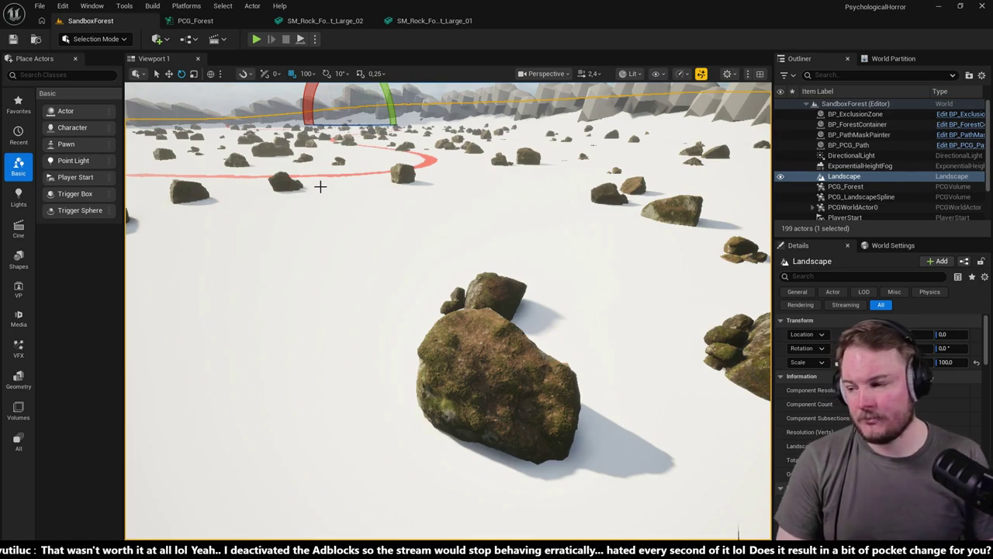
- Fly the viewport camera back and then closer over the scattered rock field
{"action": "mouse_move", "coordinate": [327, 181]}
{"action": "left_mouse_down"}
{"action": "mouse_move", "coordinate": [326, 172]}
{"action": "mouse_move", "coordinate": [268, 161]}
{"action": "left_mouse_up"}
{"action": "mouse_move", "coordinate": [425, 243]}
{"action": "left_mouse_down"}
{"action": "mouse_move", "coordinate": [411, 236]}
{"action": "mouse_move", "coordinate": [424, 242]}
{"action": "left_mouse_up"}
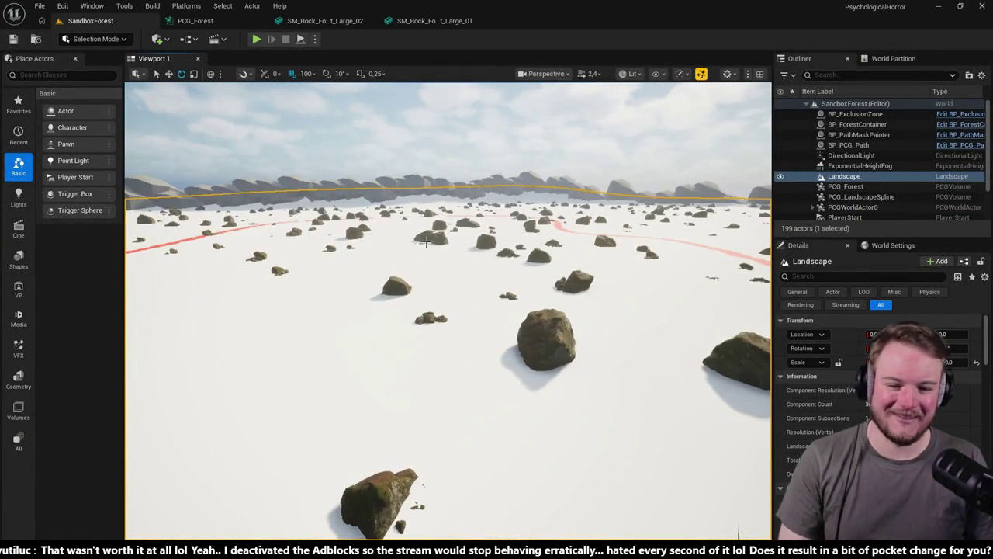
{"action": "scroll", "coordinate": [448, 310], "scroll_direction": "down", "scroll_amount": 2}
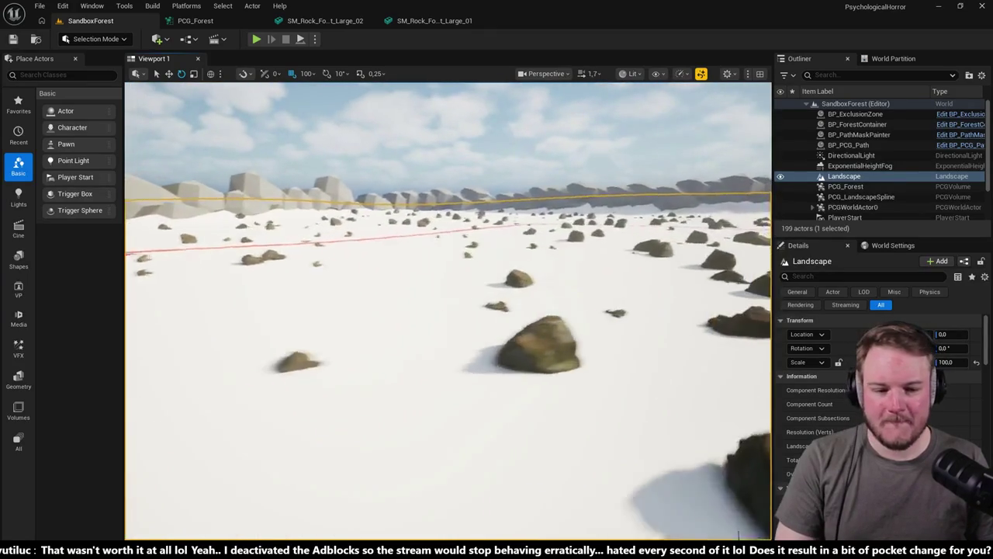
- In PCG_Forest, review the top Static Mesh Spawner's fir tree mesh entries
{"action": "left_click", "coordinate": [223, 20]}
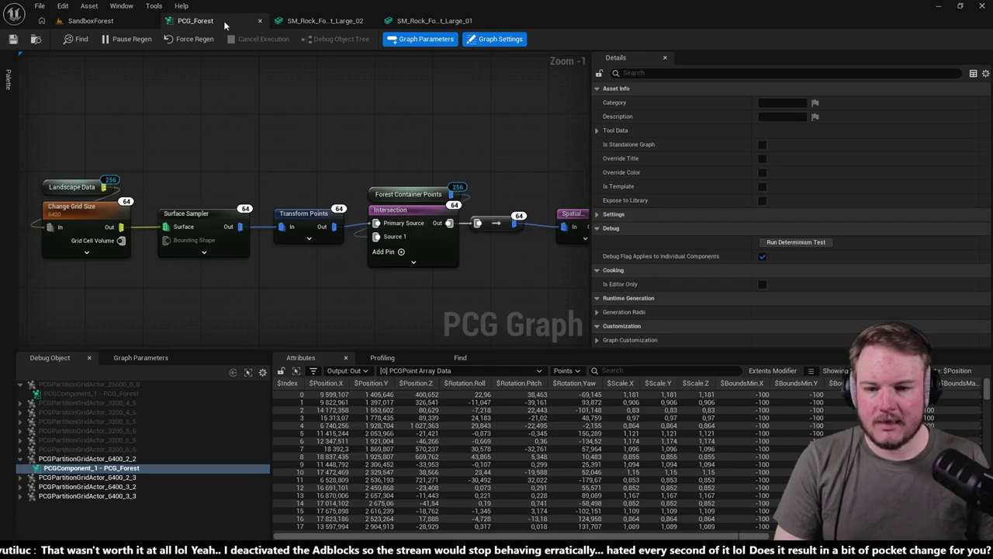
{"action": "scroll", "coordinate": [375, 270], "scroll_direction": "down", "scroll_amount": 3}
{"action": "scroll", "coordinate": [416, 236], "scroll_direction": "up", "scroll_amount": 3}
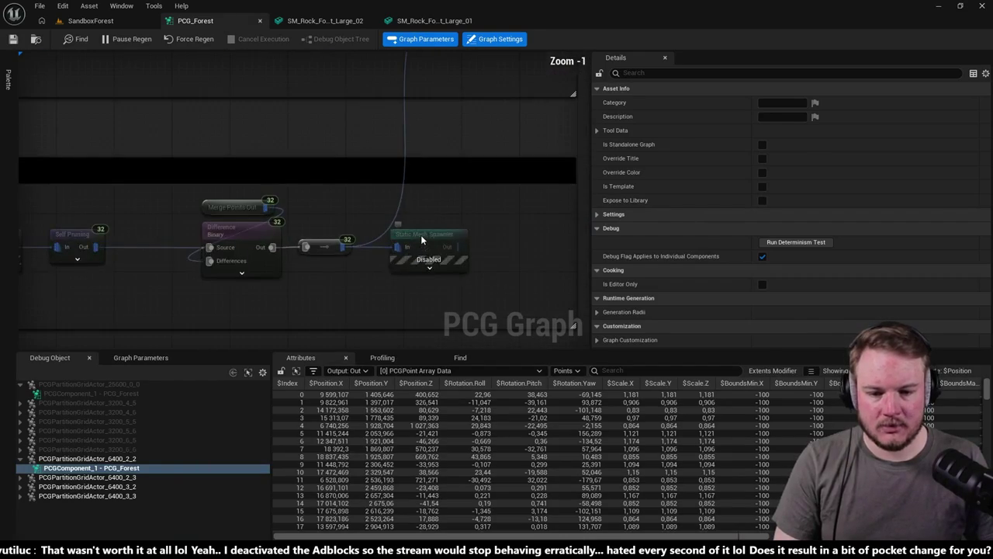
{"action": "left_click", "coordinate": [423, 239]}
{"action": "scroll", "coordinate": [422, 233], "scroll_direction": "down", "scroll_amount": 2}
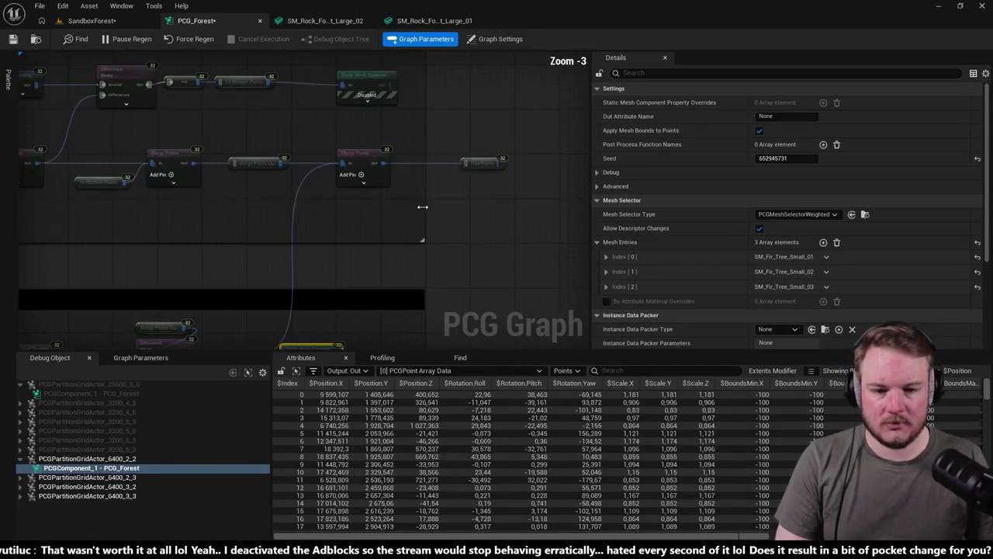
{"action": "left_click", "coordinate": [398, 91]}
- Check the placeholder pine tree spawner's mesh entries, then go back to SandboxForest
{"action": "scroll", "coordinate": [442, 108], "scroll_direction": "up", "scroll_amount": 2}
{"action": "scroll", "coordinate": [461, 133], "scroll_direction": "down", "scroll_amount": 6}
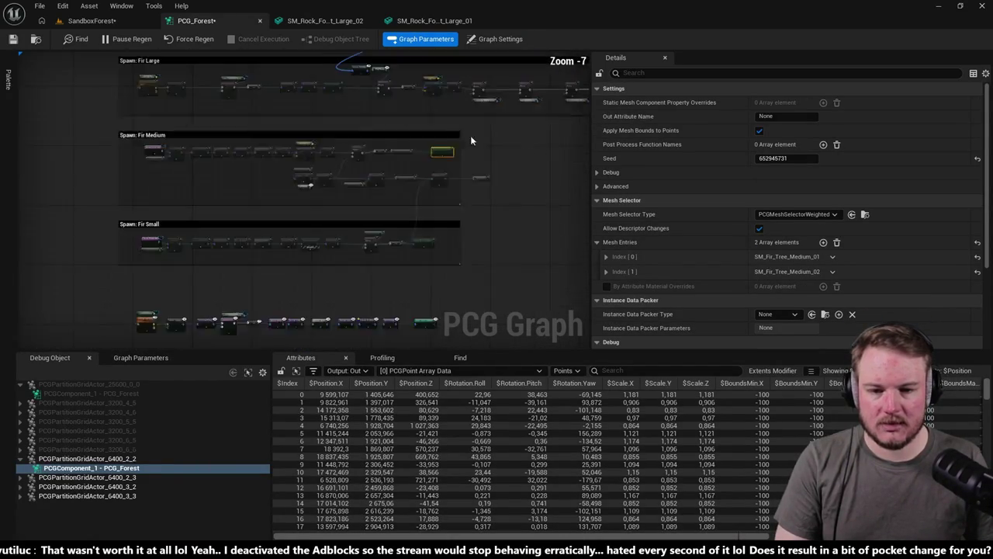
{"action": "scroll", "coordinate": [343, 218], "scroll_direction": "up", "scroll_amount": 4}
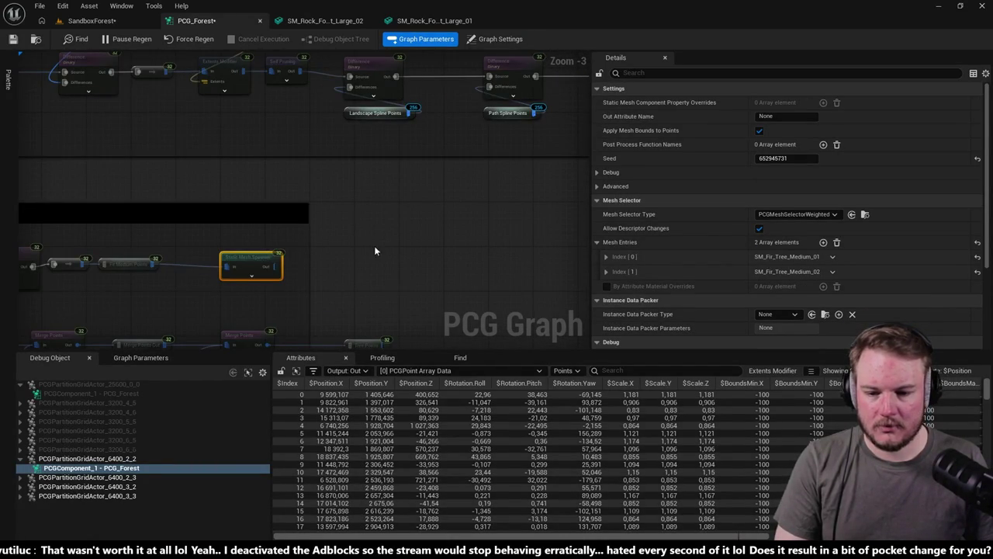
{"action": "scroll", "coordinate": [453, 230], "scroll_direction": "down", "scroll_amount": 4}
{"action": "scroll", "coordinate": [333, 221], "scroll_direction": "up", "scroll_amount": 3}
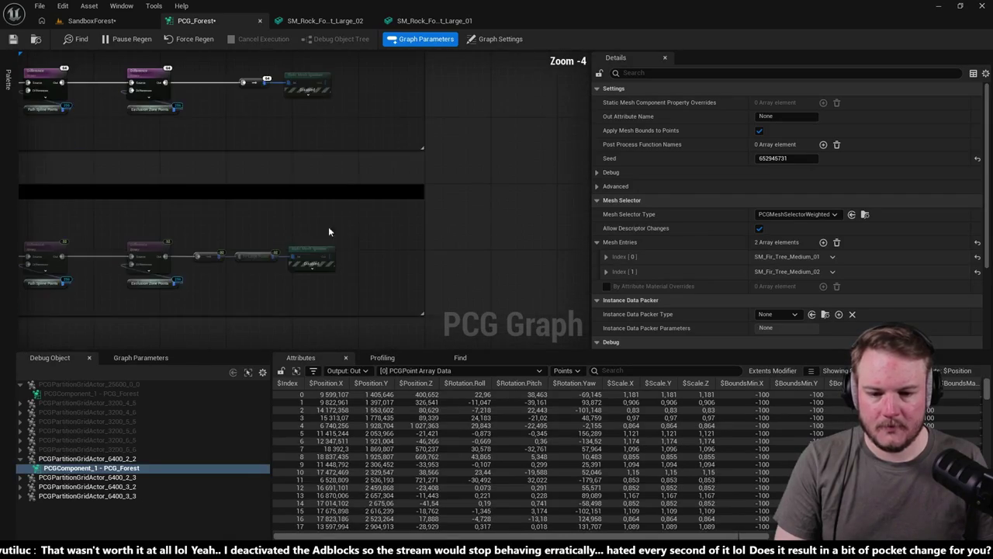
{"action": "left_click", "coordinate": [318, 126]}
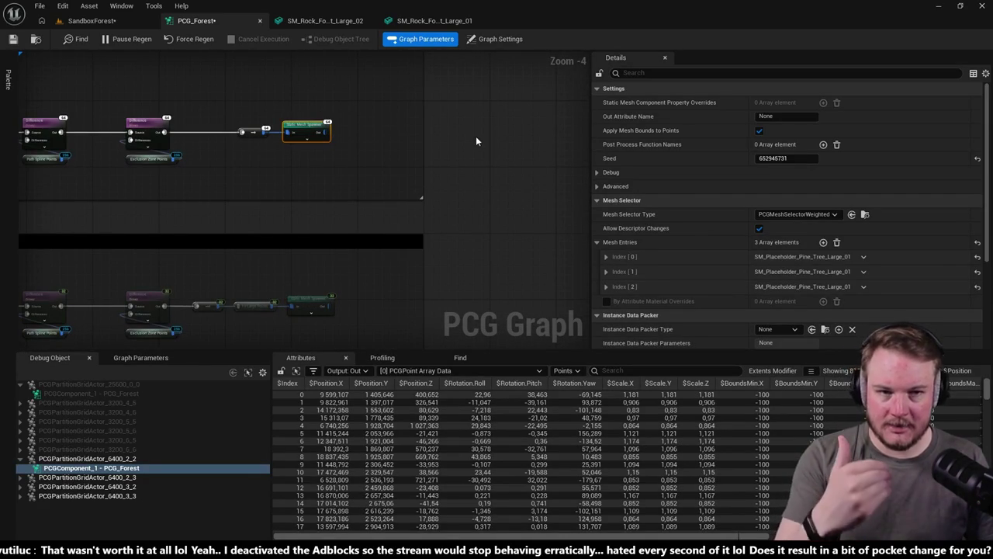
{"action": "left_click", "coordinate": [85, 20]}
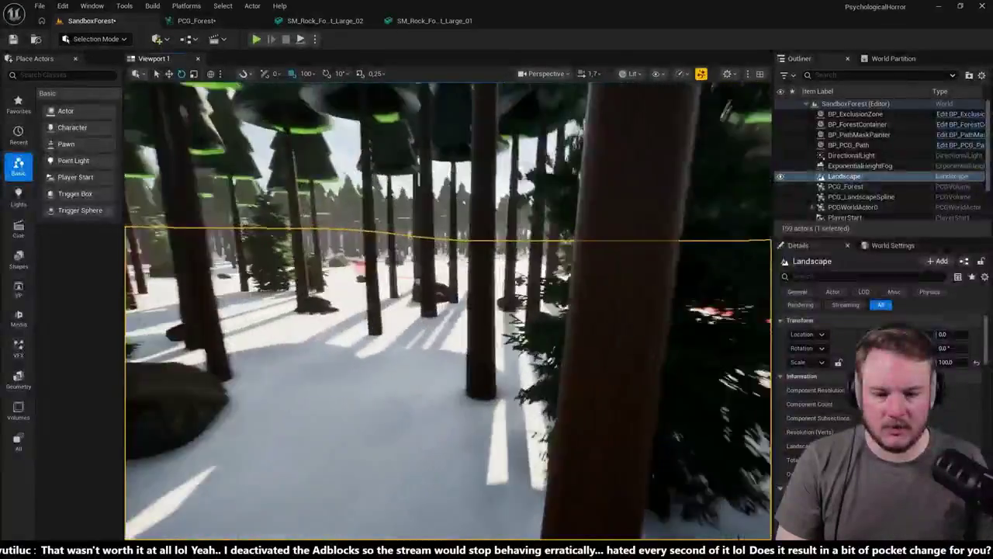
- Fly the editor camera forward, then back out to a wide view of the forest
{"action": "key", "text": "w"}
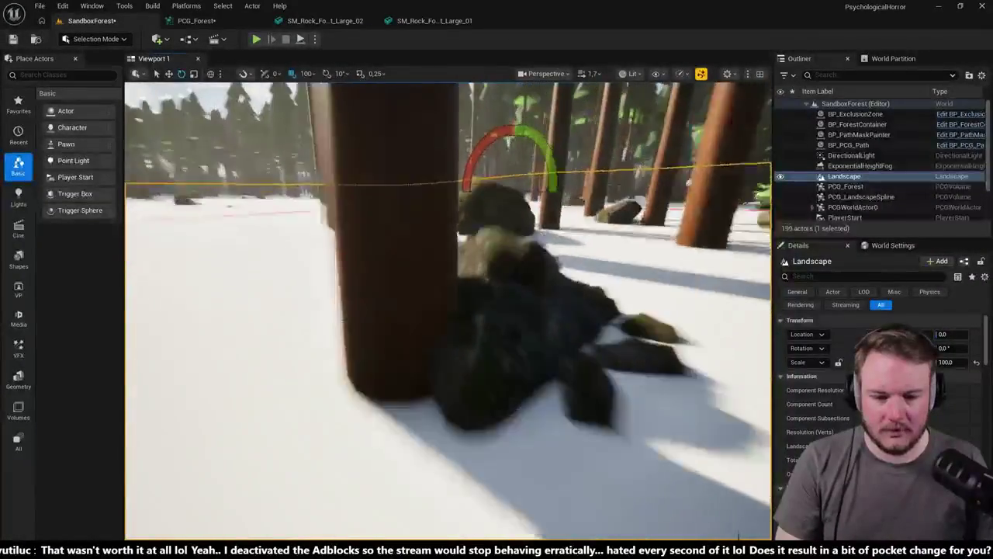
{"action": "key", "text": "s"}
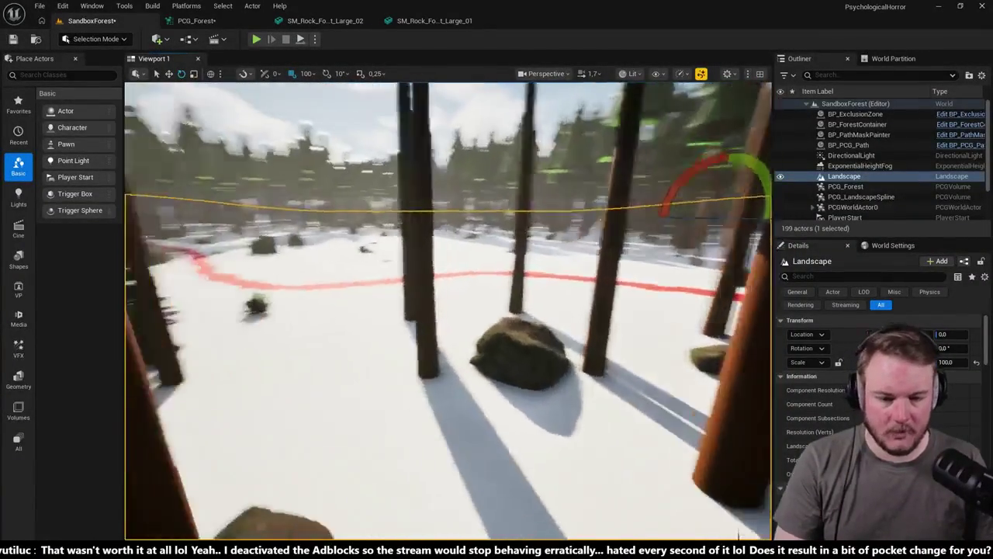
{"action": "key", "text": "s"}
{"action": "key", "text": "Escape"}
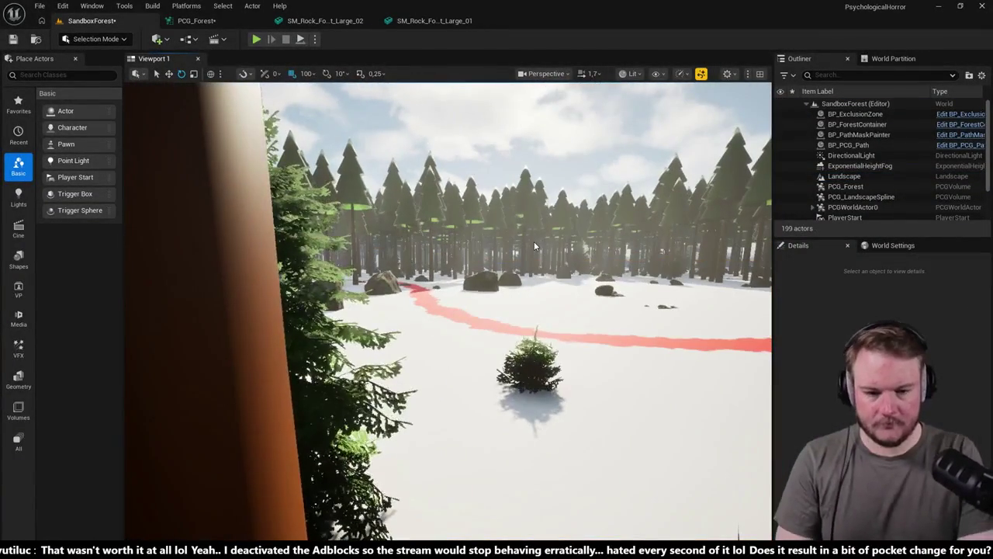
- Start Play-In-Editor and walk along the red trail up to the large and mossy rocks
{"action": "key", "text": "alt+p"}
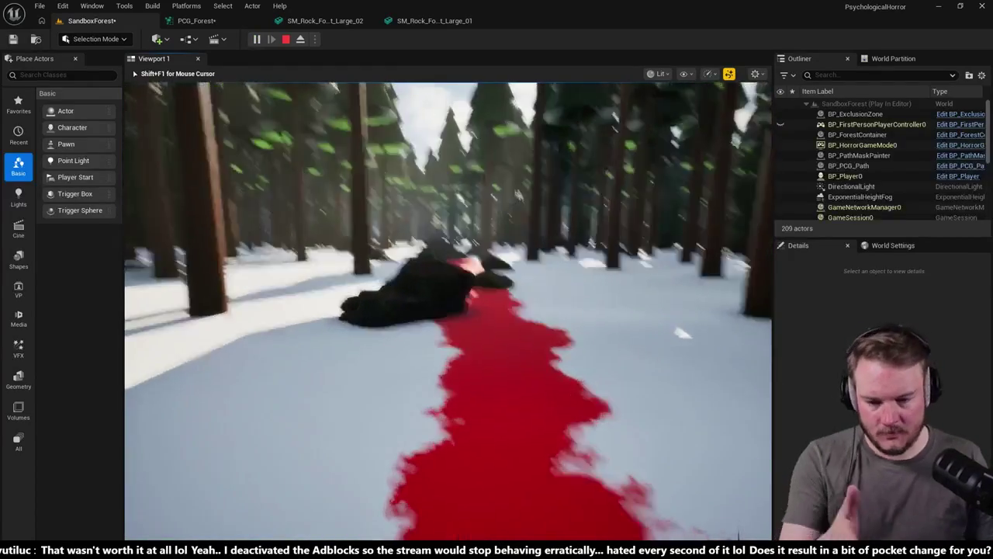
{"action": "key", "text": "w"}
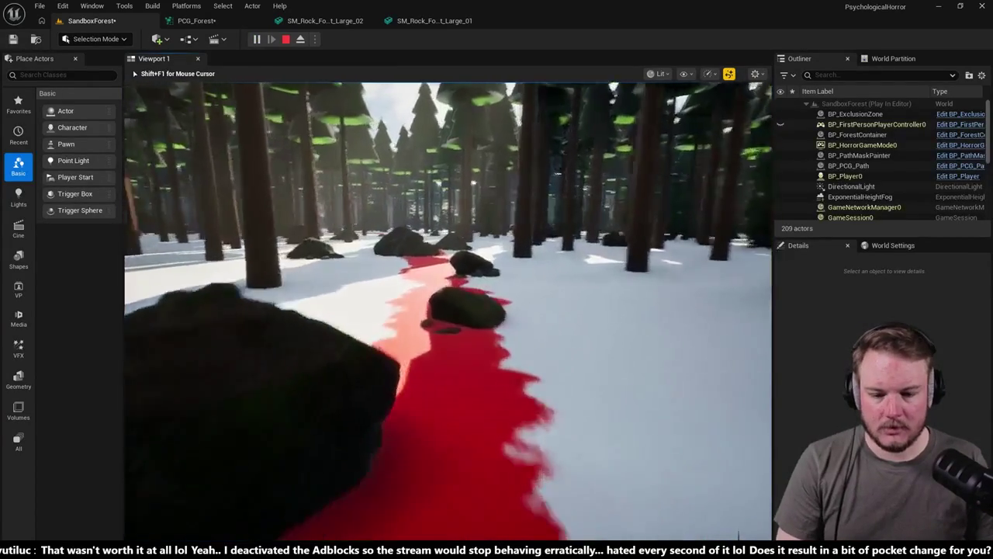
{"action": "key", "text": "w"}
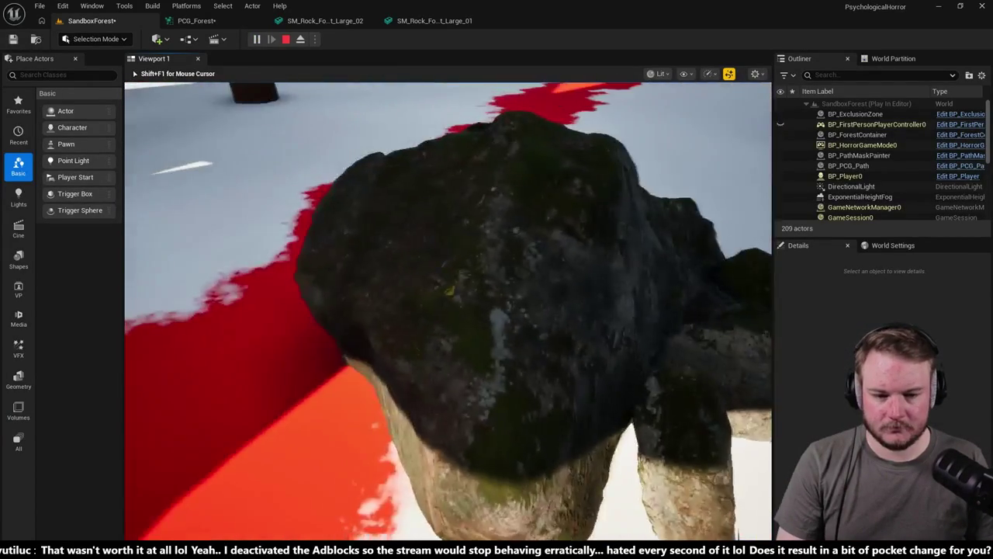
{"action": "key", "text": "a"}
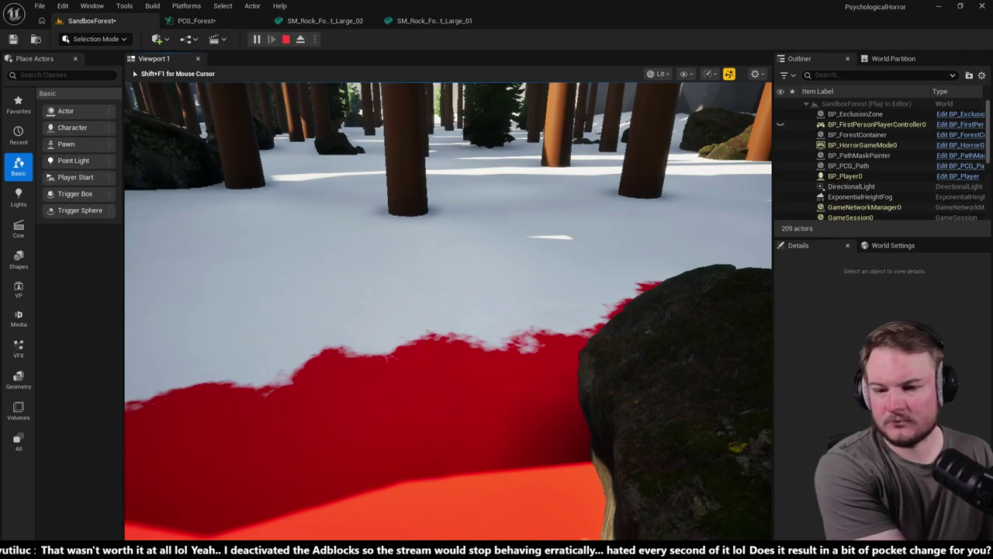
{"action": "mouse_move", "coordinate": [448, 311]}
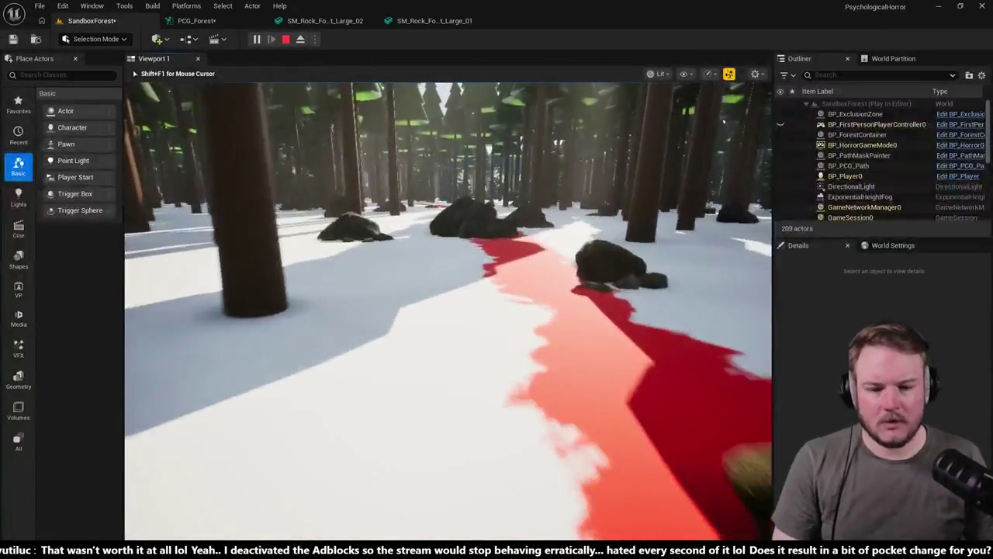
{"action": "key", "text": "w"}
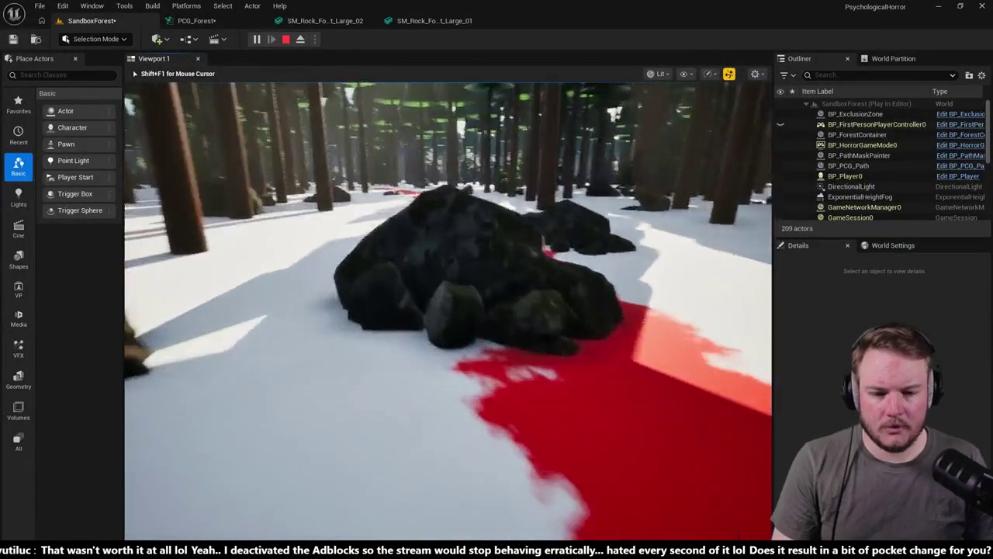
{"action": "key", "text": "w"}
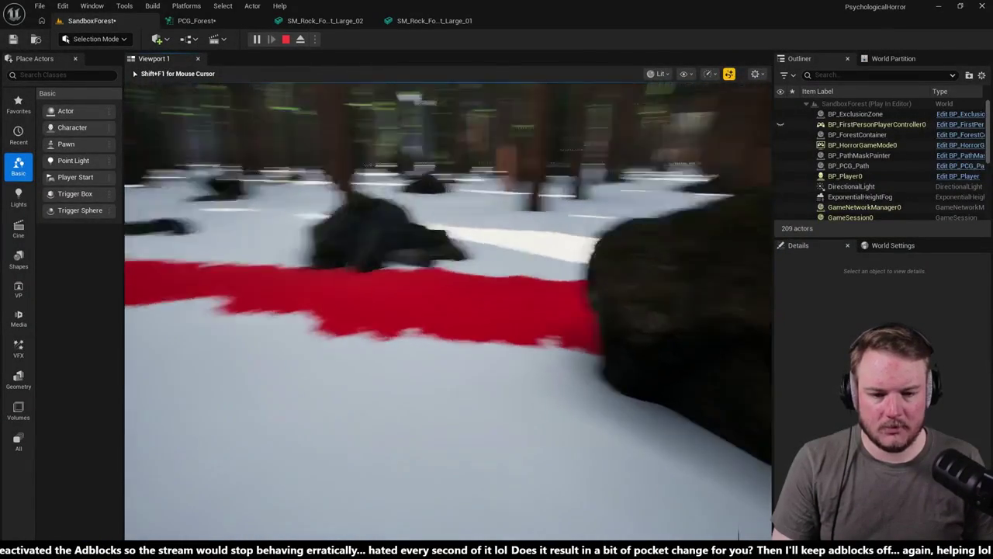
{"action": "key", "text": "w"}
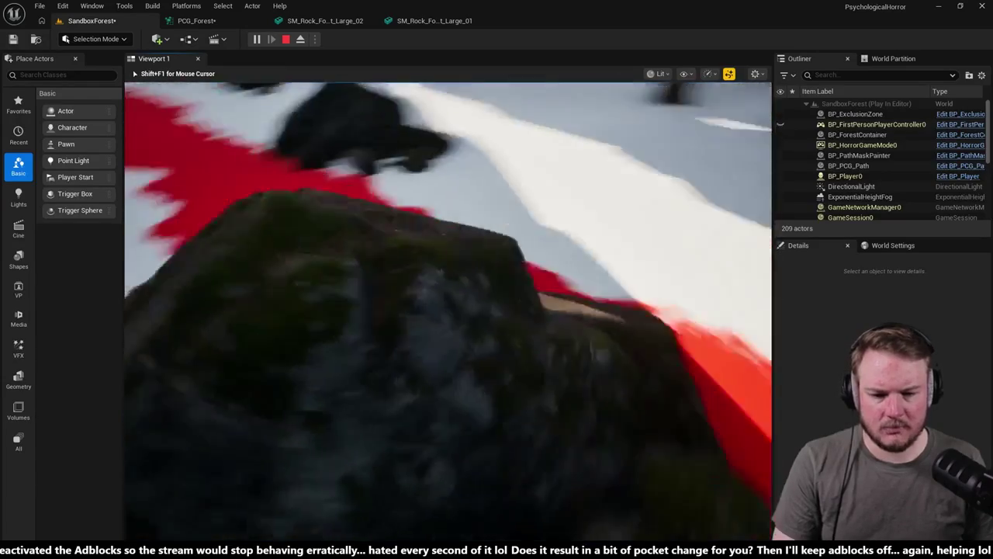
{"action": "key", "text": "w"}
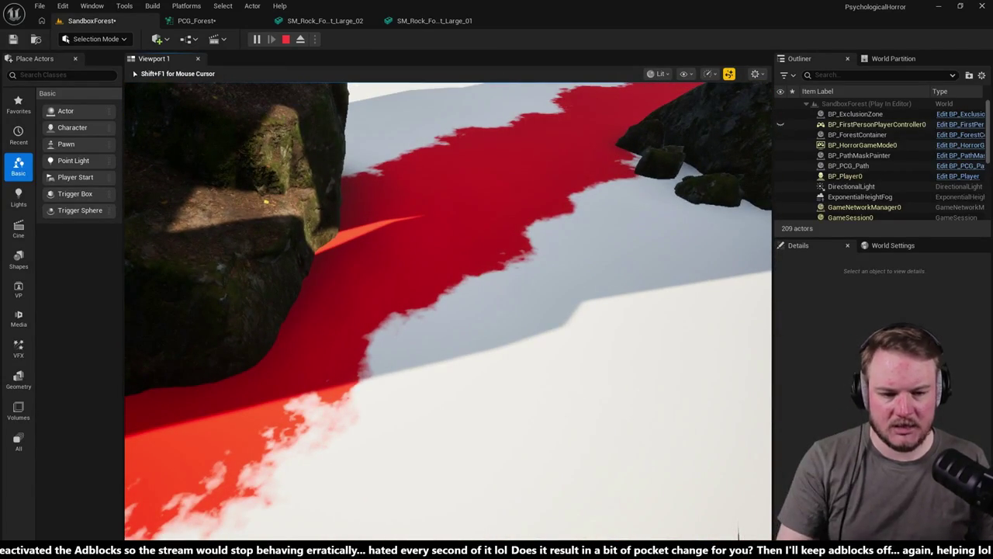
{"action": "key", "text": "w"}
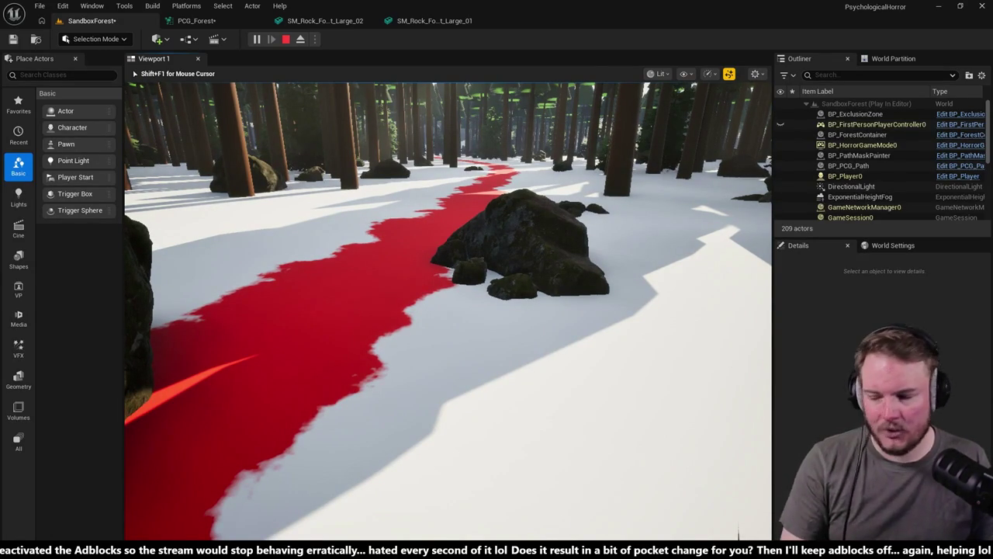
{"action": "key", "text": "w"}
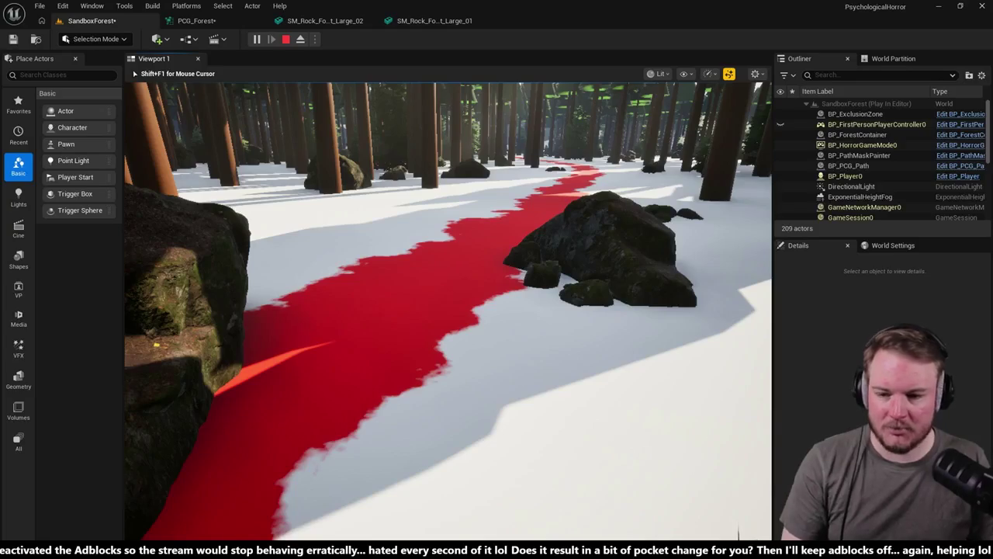
- Walk through the trees past several spawned rocks, then stop the play session
{"action": "key", "text": "w"}
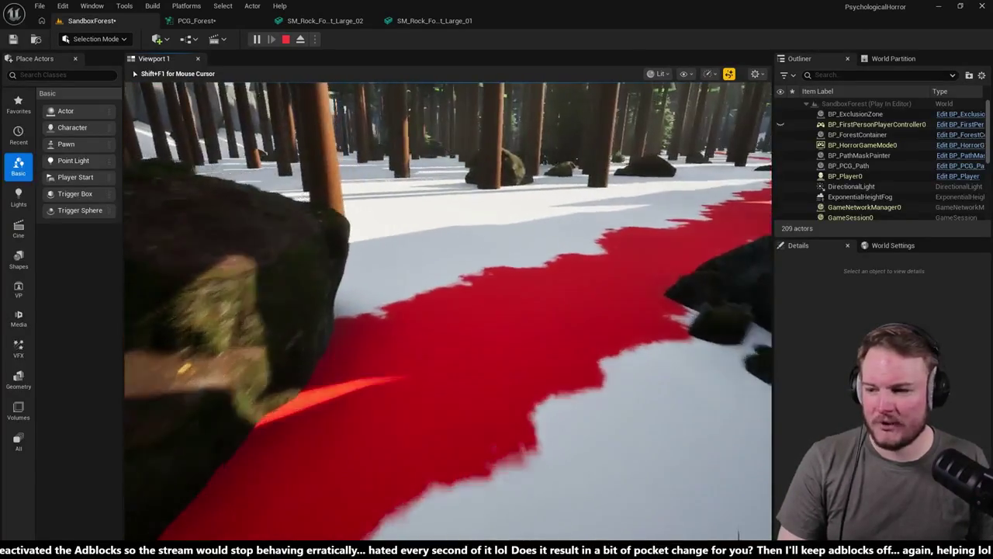
{"action": "key", "text": "w"}
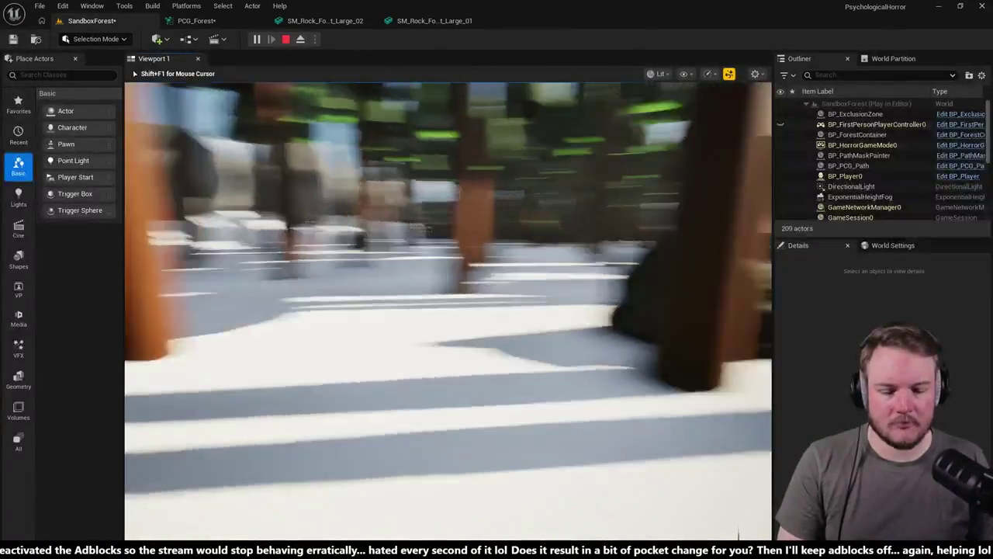
{"action": "key", "text": "w"}
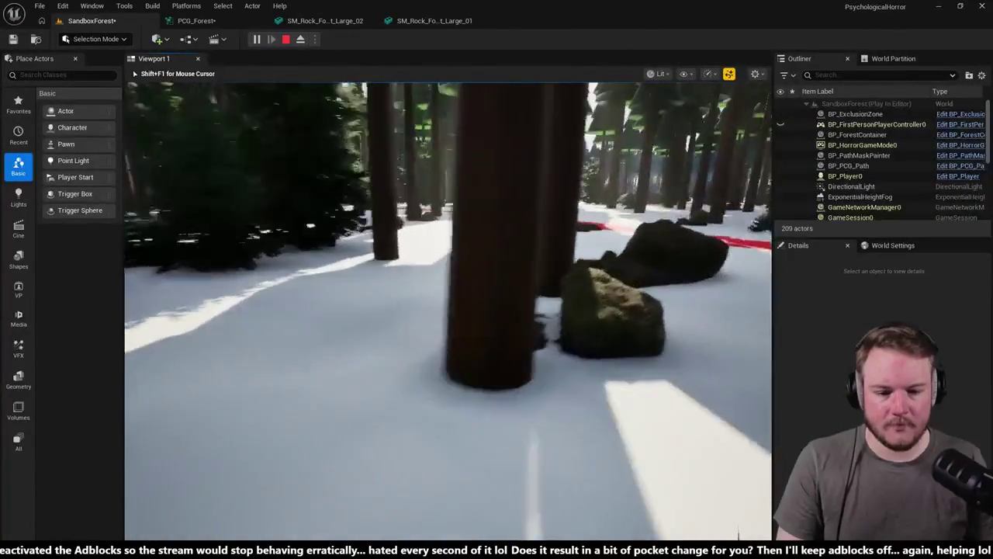
{"action": "key", "text": "w"}
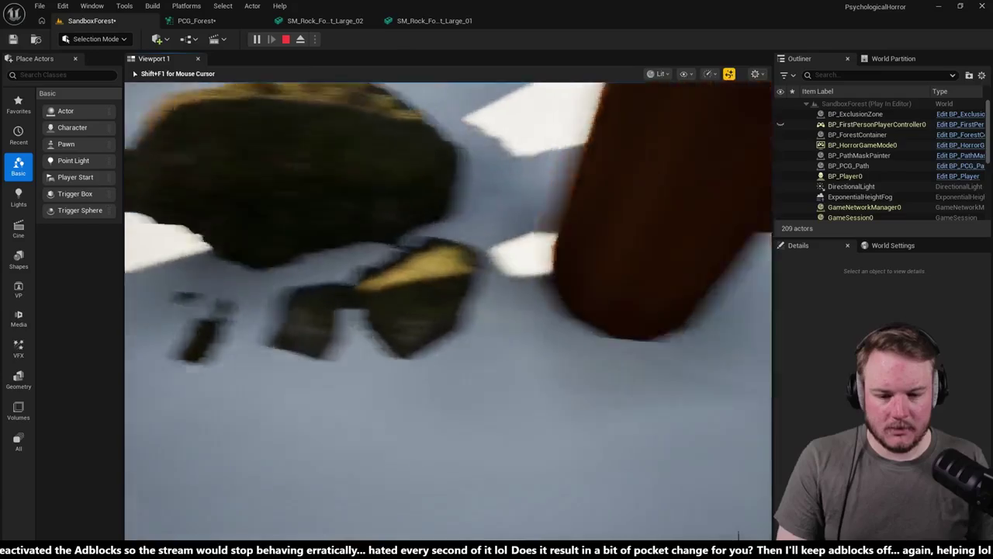
{"action": "key", "text": "w"}
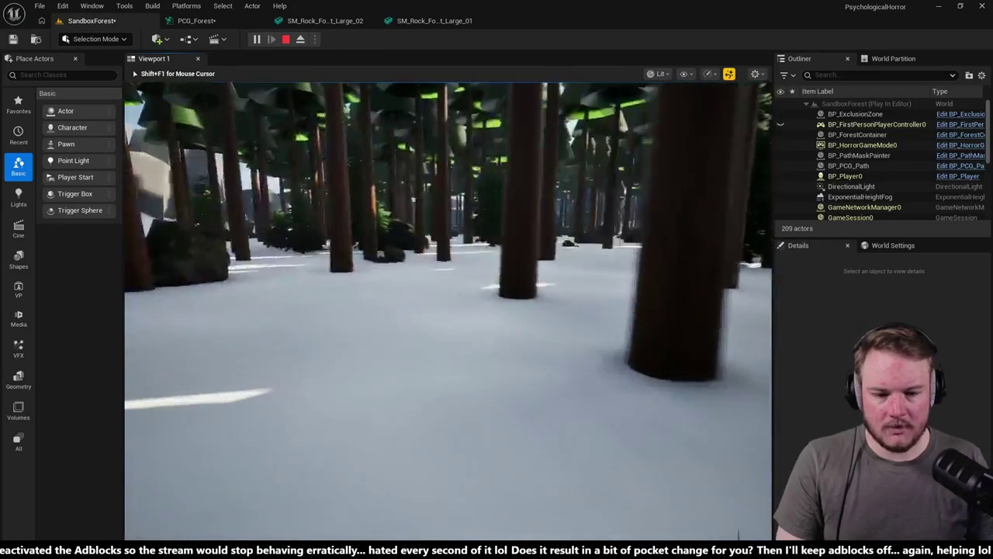
{"action": "key", "text": "w"}
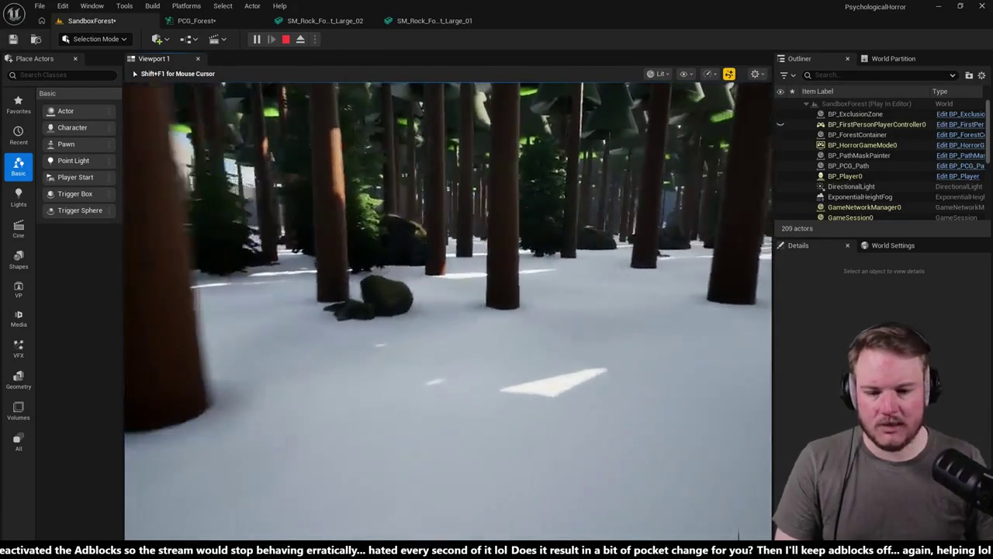
{"action": "key", "text": "w"}
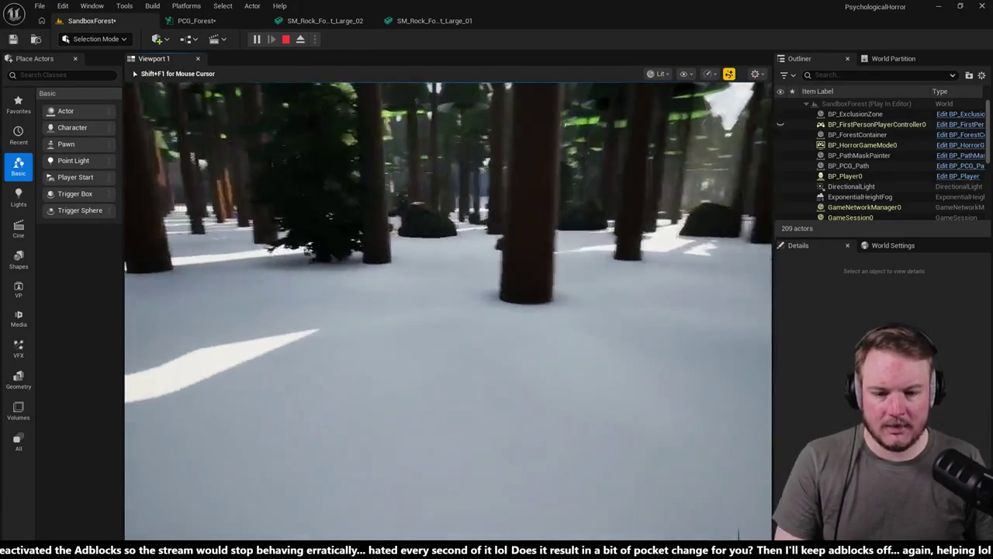
{"action": "key", "text": "w"}
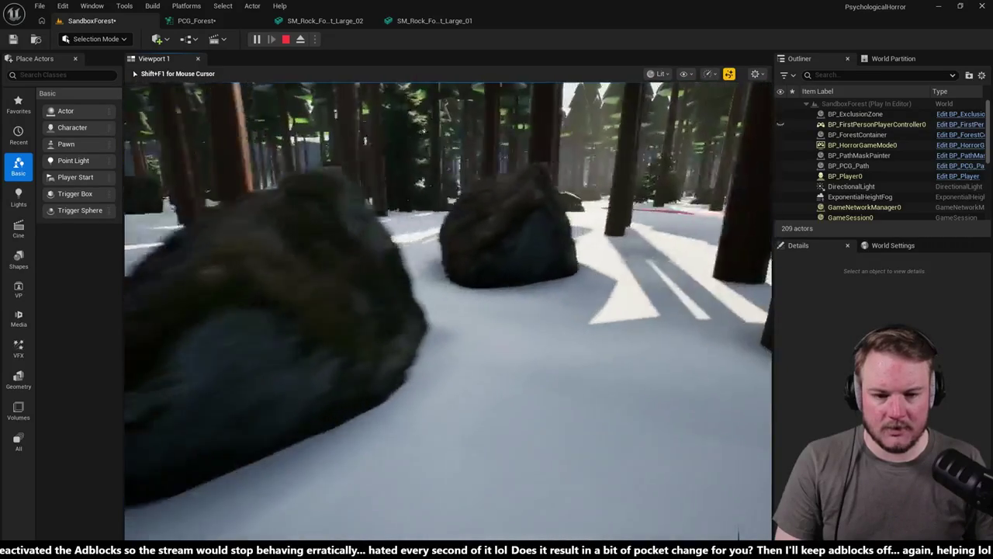
{"action": "key", "text": "w"}
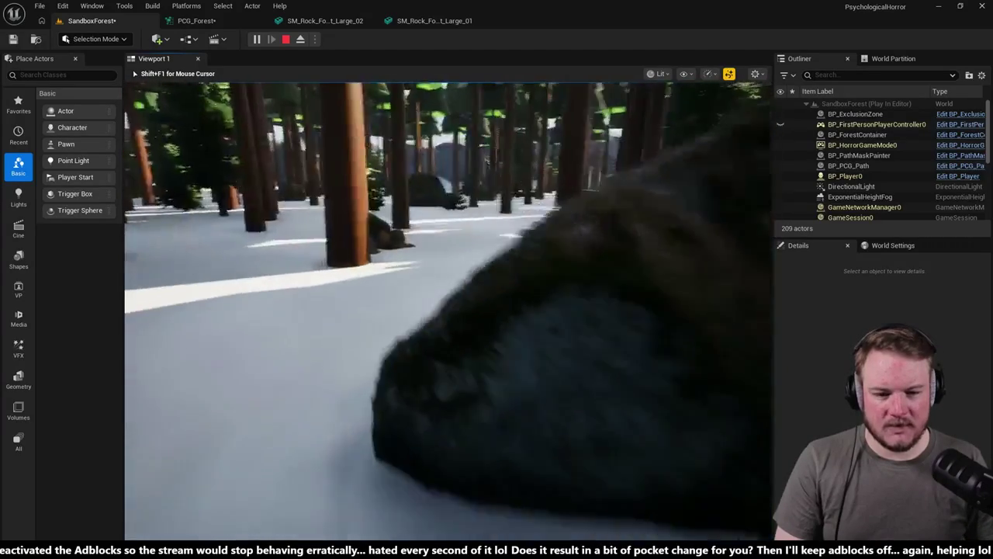
{"action": "key", "text": "w"}
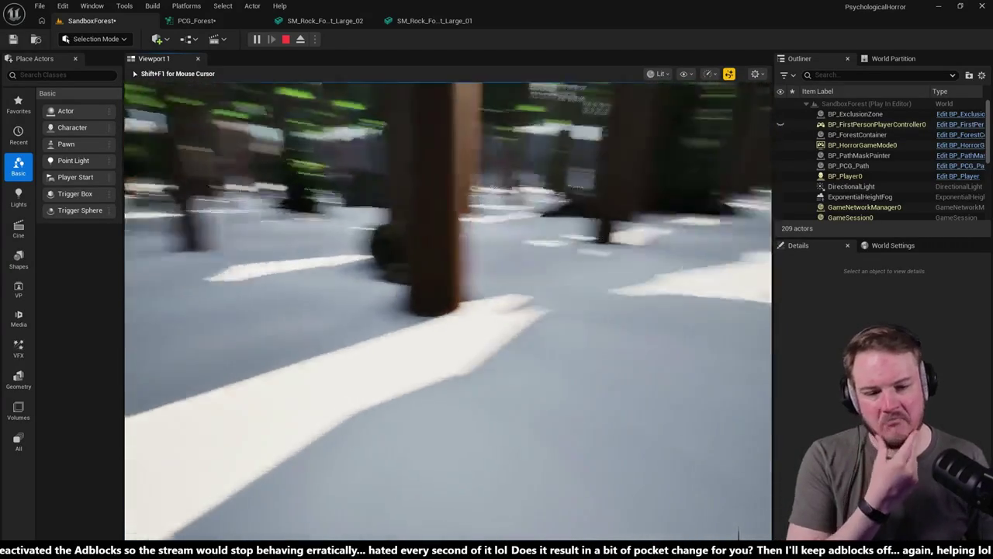
{"action": "key", "text": "w"}
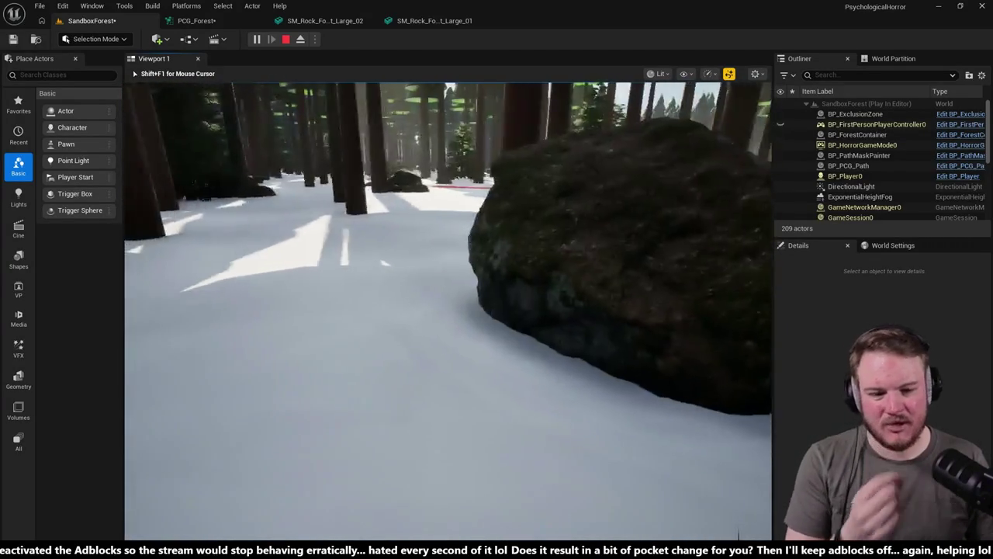
{"action": "key", "text": "w"}
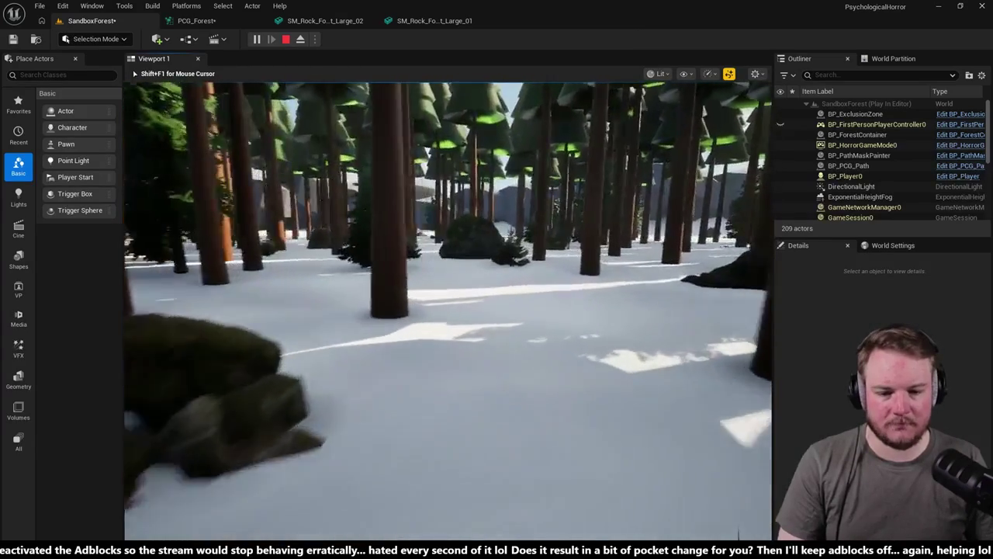
{"action": "key", "text": "w"}
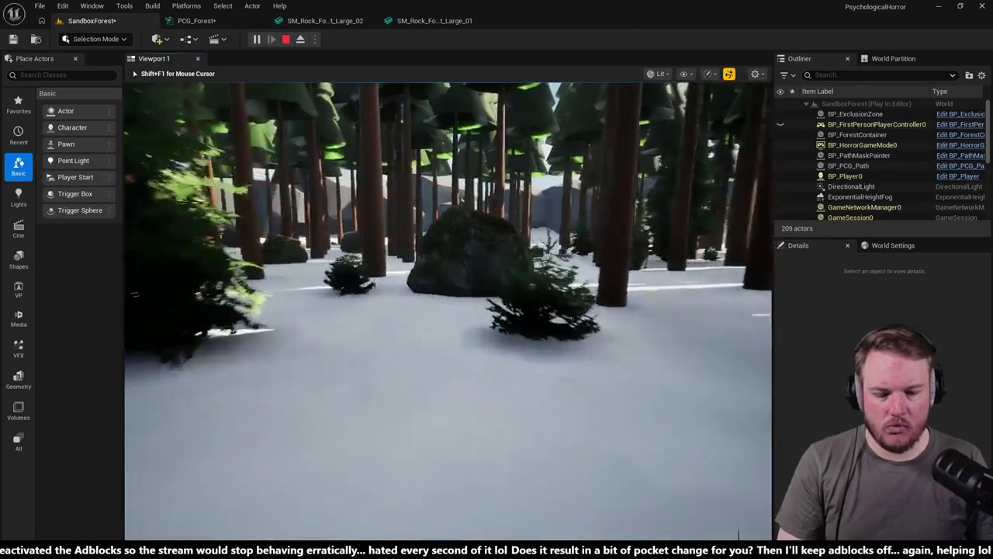
{"action": "key", "text": "w"}
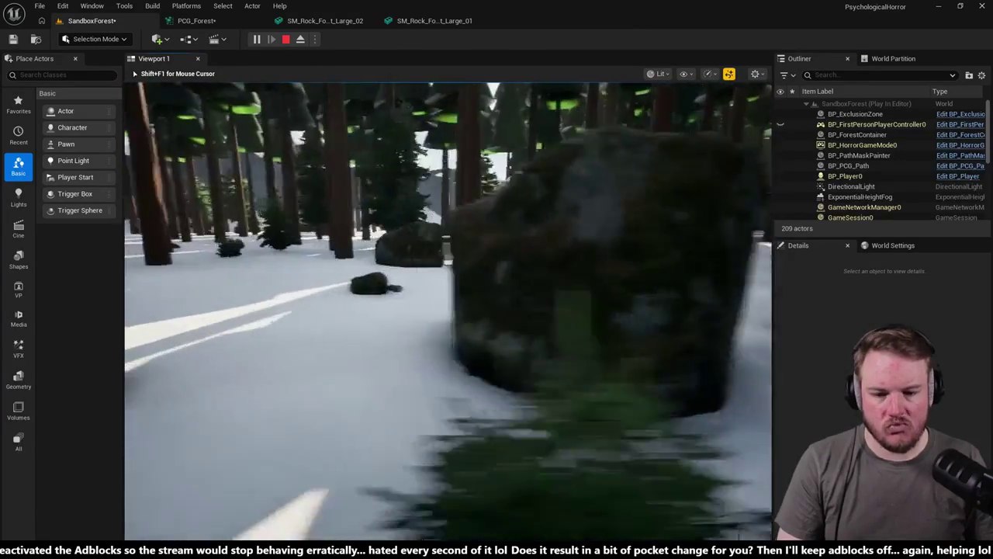
{"action": "key", "text": "w"}
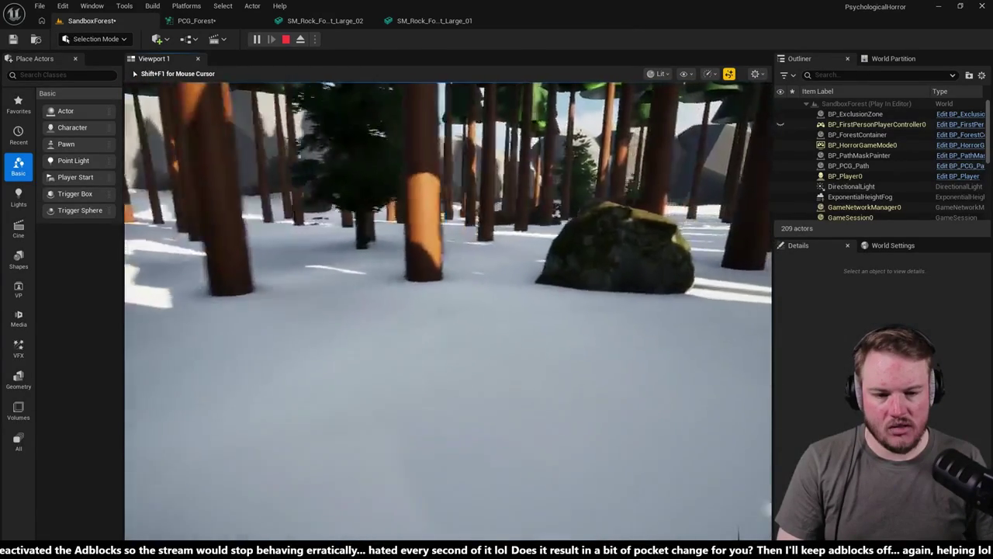
{"action": "key", "text": "Escape"}
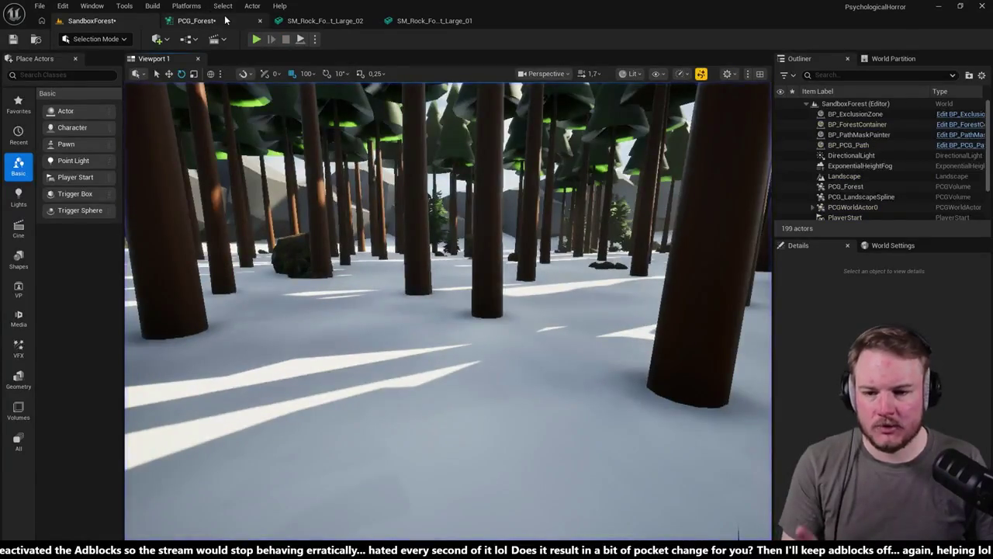
- Switch to PCG_Forest and zoom and pan until the graph's first nodes are readable
{"action": "left_click", "coordinate": [226, 20]}
{"action": "scroll", "coordinate": [363, 136], "scroll_direction": "down", "scroll_amount": 5}
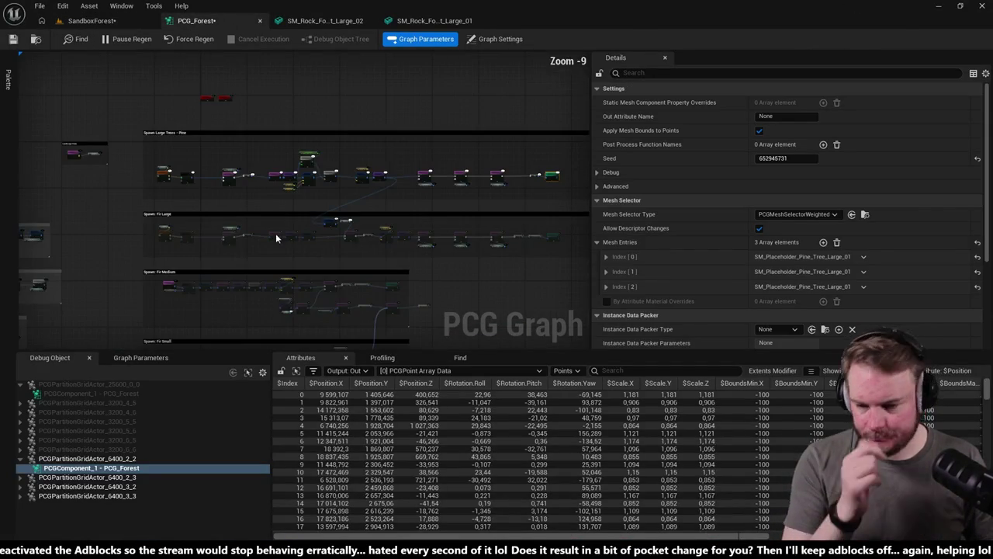
{"action": "left_click_drag", "start_coordinate": [254, 181], "coordinate": [268, 153]}
{"action": "scroll", "coordinate": [246, 253], "scroll_direction": "up", "scroll_amount": 5}
{"action": "left_click_drag", "start_coordinate": [246, 253], "coordinate": [292, 277]}
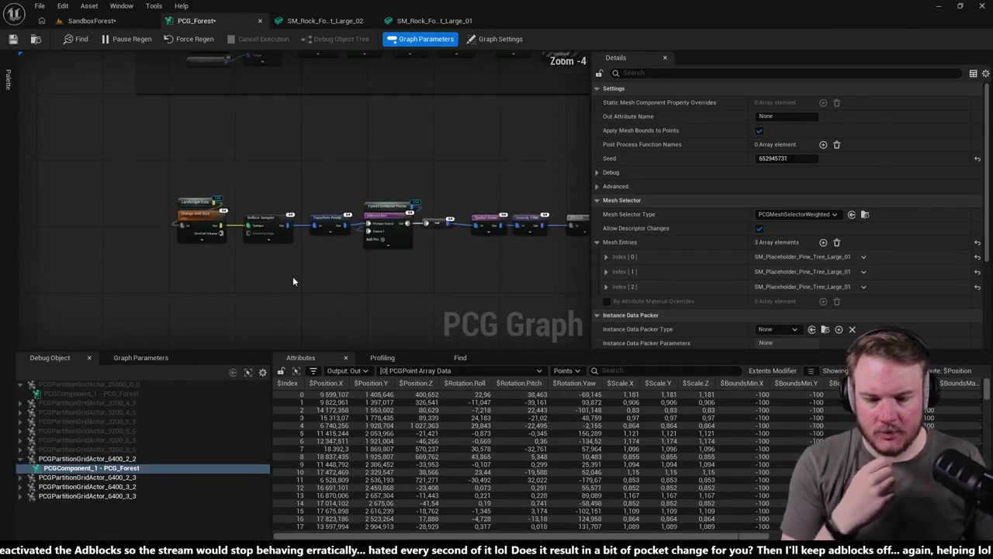
{"action": "scroll", "coordinate": [305, 264], "scroll_direction": "up", "scroll_amount": 2}
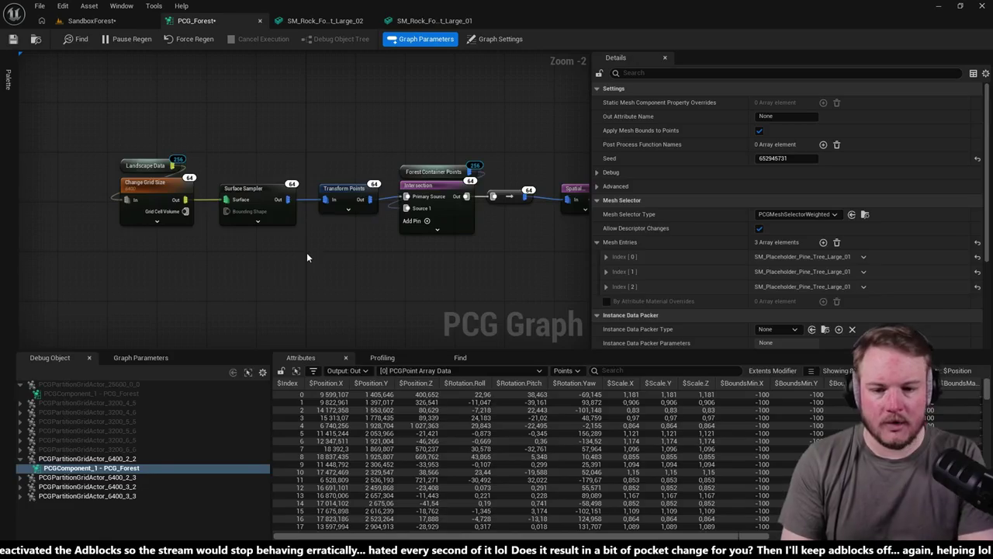
- Select Transform Points and set Offset Min X/Y to -250 and Offset Max X/Y to 250
{"action": "left_click", "coordinate": [280, 207]}
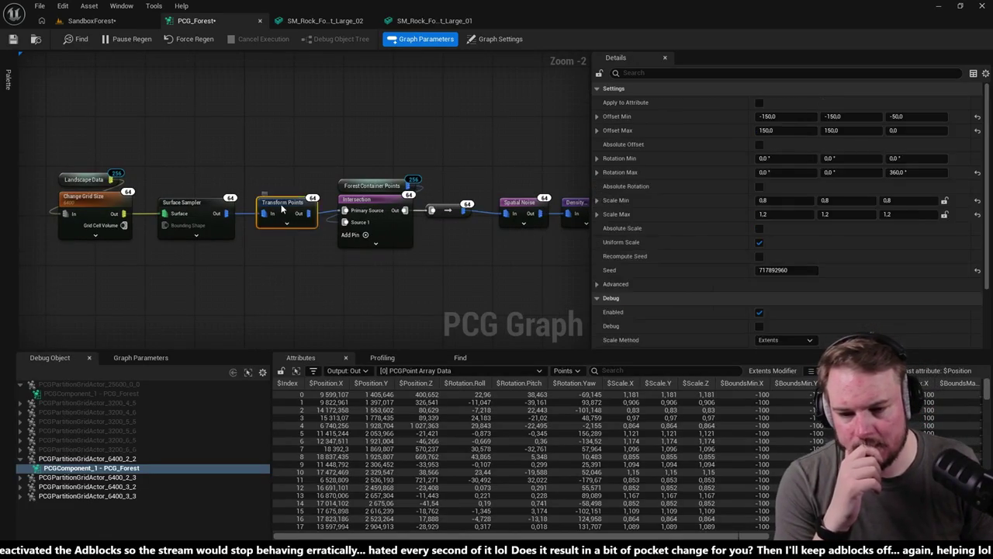
{"action": "left_click_drag", "start_coordinate": [281, 207], "coordinate": [273, 137]}
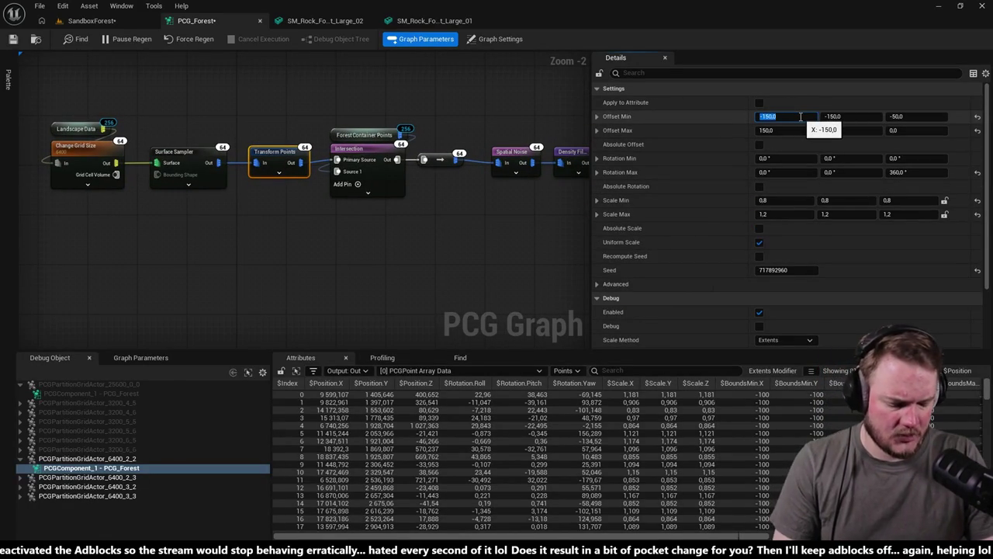
{"action": "type", "text": "-250"}
{"action": "key", "text": "Tab"}
{"action": "type", "text": "-250"}
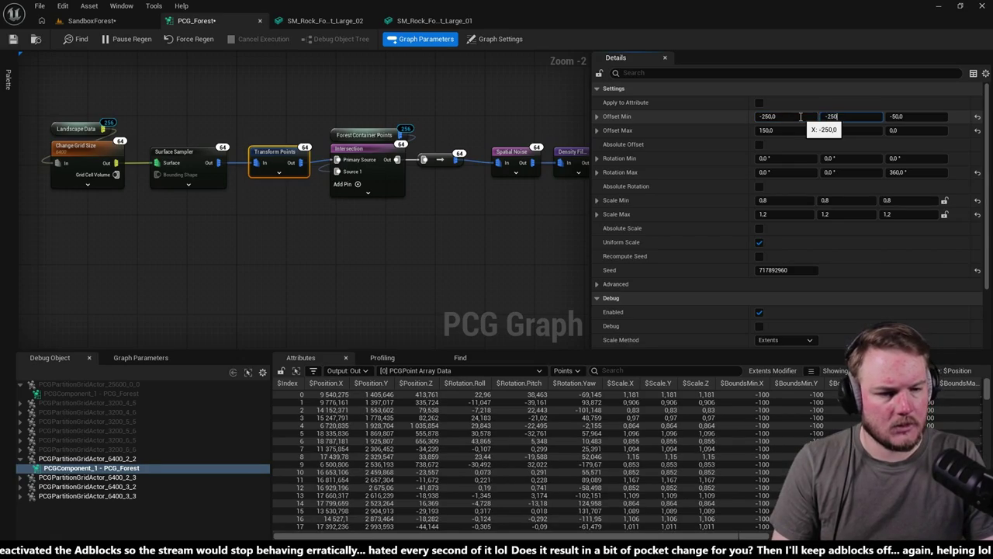
{"action": "key", "text": "Tab"}
{"action": "key", "text": "Tab"}
{"action": "type", "text": "0"}
{"action": "key", "text": "Tab"}
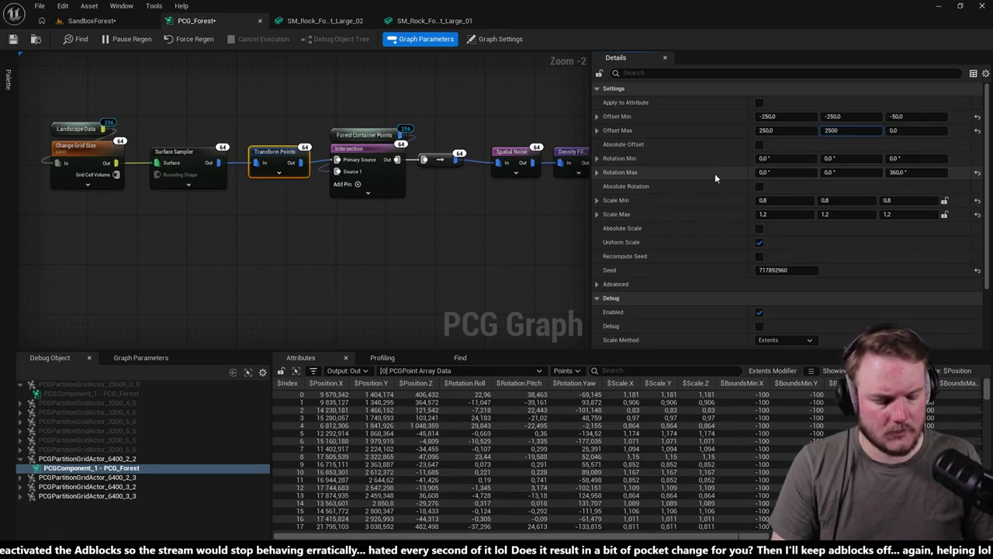
{"action": "type", "text": "250"}
{"action": "key", "text": "Return"}
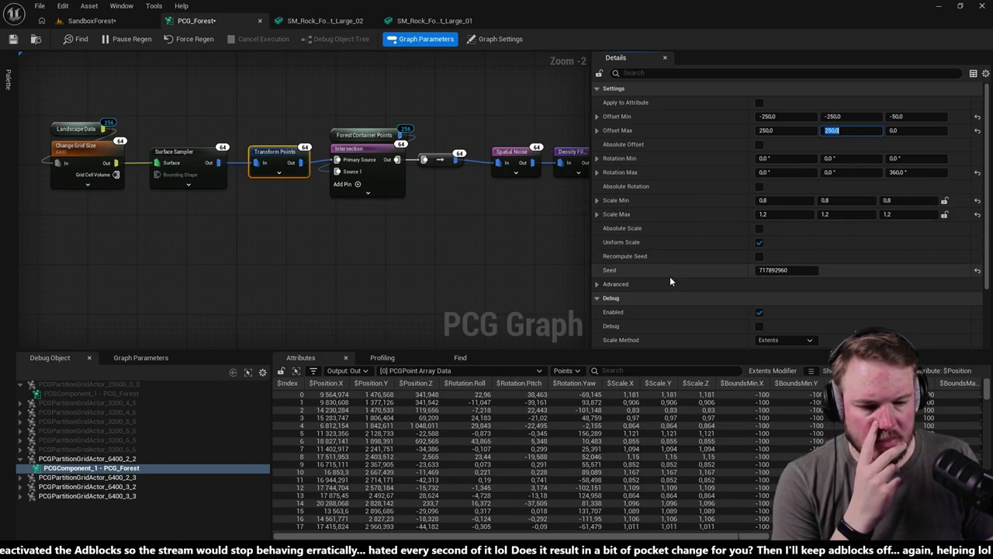
- Change the Transform Points seed to reshuffle the points, then deselect the node
{"action": "left_click_drag", "start_coordinate": [776, 270], "coordinate": [799, 270]}
{"action": "left_click", "coordinate": [446, 245]}
{"action": "mouse_move", "coordinate": [446, 245]}
{"action": "left_mouse_down"}
{"action": "mouse_move", "coordinate": [574, 260]}
{"action": "mouse_move", "coordinate": [474, 252]}
{"action": "mouse_move", "coordinate": [467, 238]}
{"action": "mouse_move", "coordinate": [405, 230]}
{"action": "mouse_move", "coordinate": [336, 242]}
{"action": "left_mouse_up"}
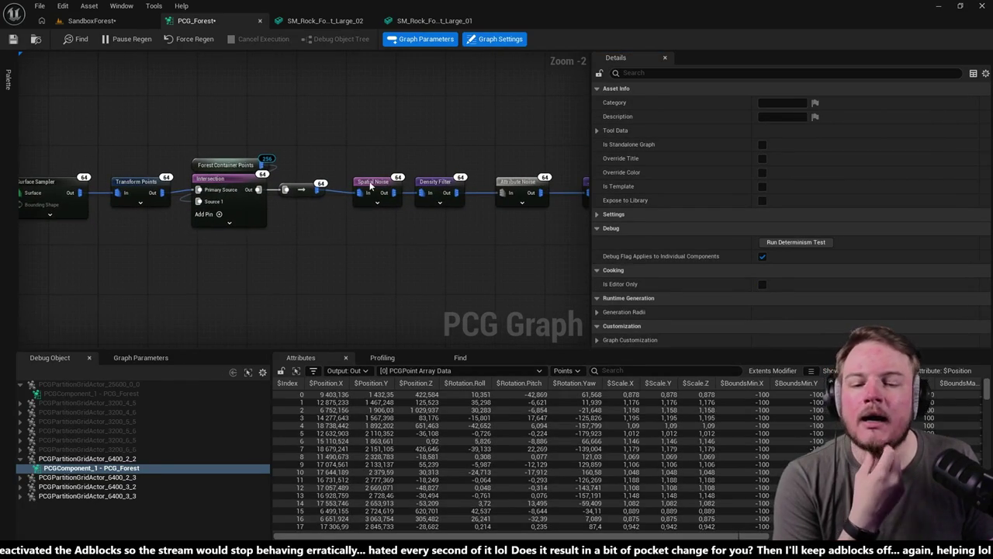
- Inspect both Density Filters and the Extents Modifier (extents 100, mode Set), then close both SM_Rock tabs
{"action": "left_click", "coordinate": [439, 181]}
{"action": "left_click_drag", "start_coordinate": [496, 160], "coordinate": [248, 155]}
{"action": "left_click", "coordinate": [339, 167]}
{"action": "left_click", "coordinate": [328, 189]}
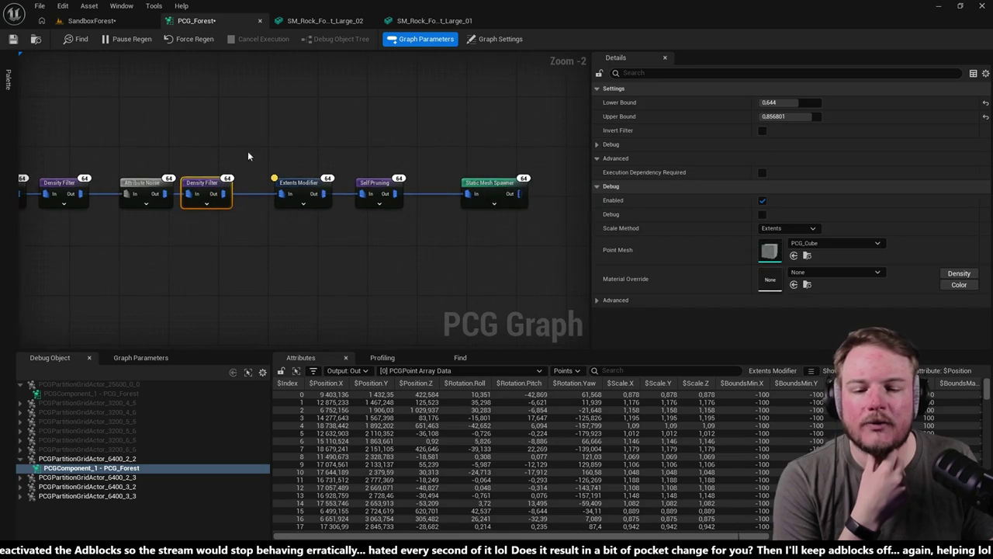
{"action": "left_click_drag", "start_coordinate": [308, 187], "coordinate": [325, 189]}
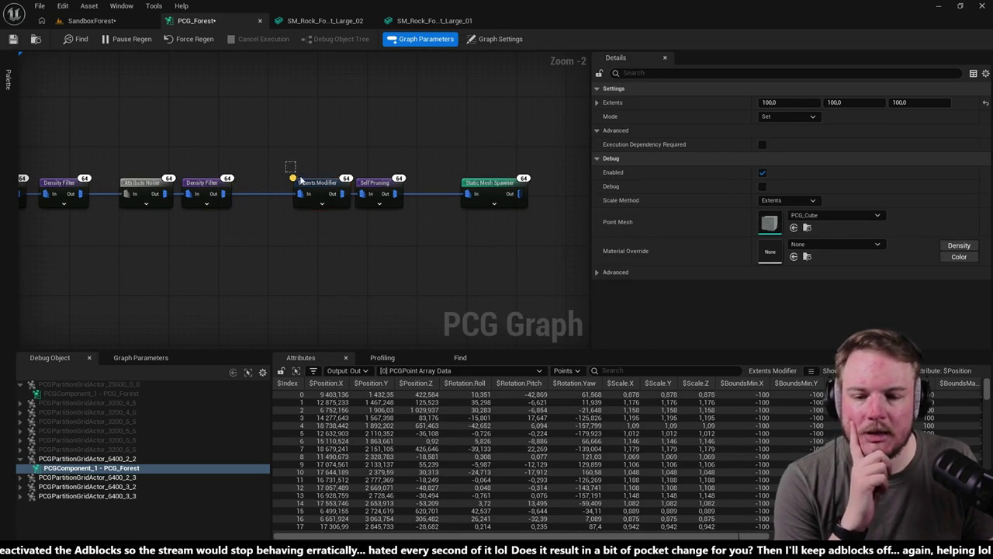
{"action": "left_click_drag", "start_coordinate": [351, 223], "coordinate": [352, 218]}
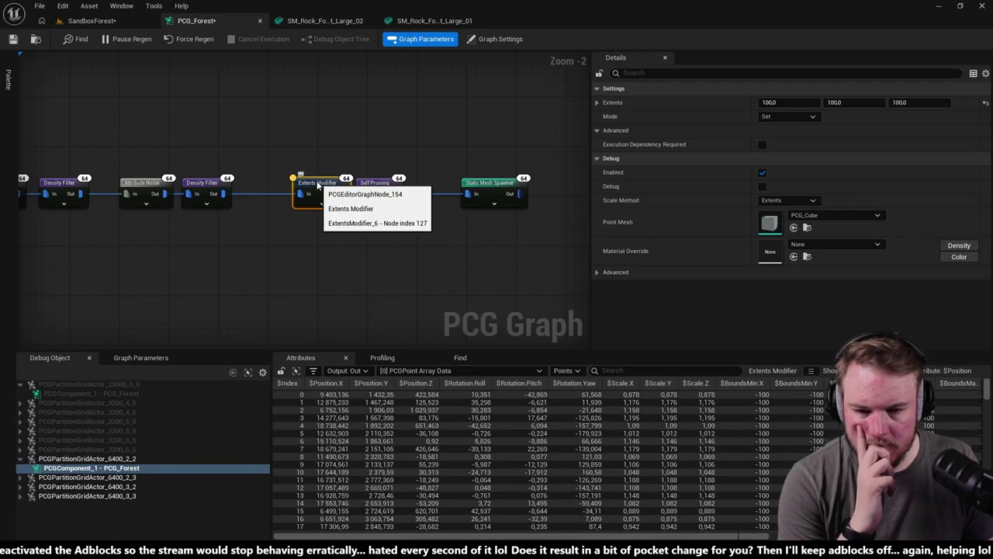
{"action": "left_click", "coordinate": [373, 21]}
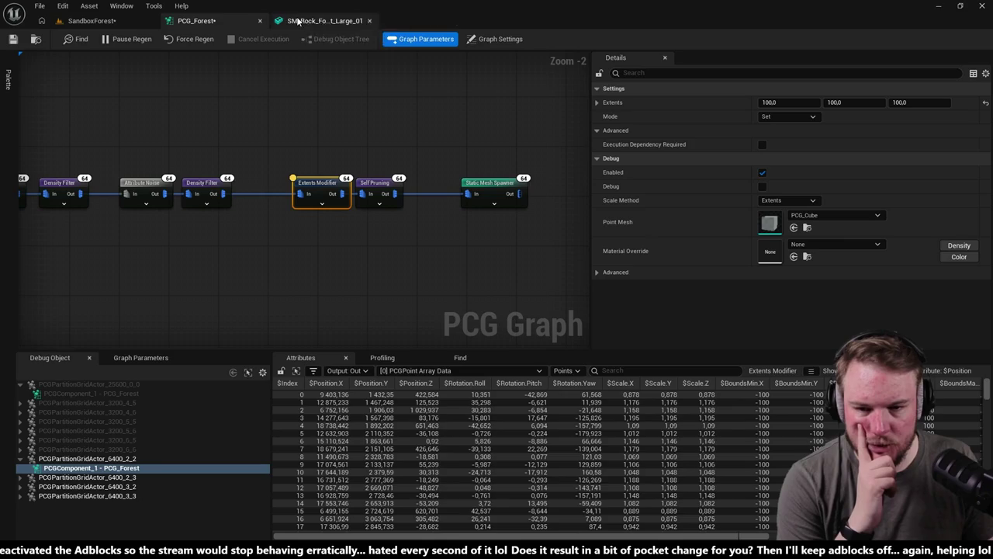
{"action": "left_click", "coordinate": [373, 21]}
- Float PCG_Forest in its own window and view a rock's debug extent box from above
{"action": "mouse_move", "coordinate": [222, 17]}
{"action": "left_mouse_down"}
{"action": "mouse_move", "coordinate": [349, 81]}
{"action": "mouse_move", "coordinate": [598, 70]}
{"action": "mouse_move", "coordinate": [624, 85]}
{"action": "left_mouse_up"}
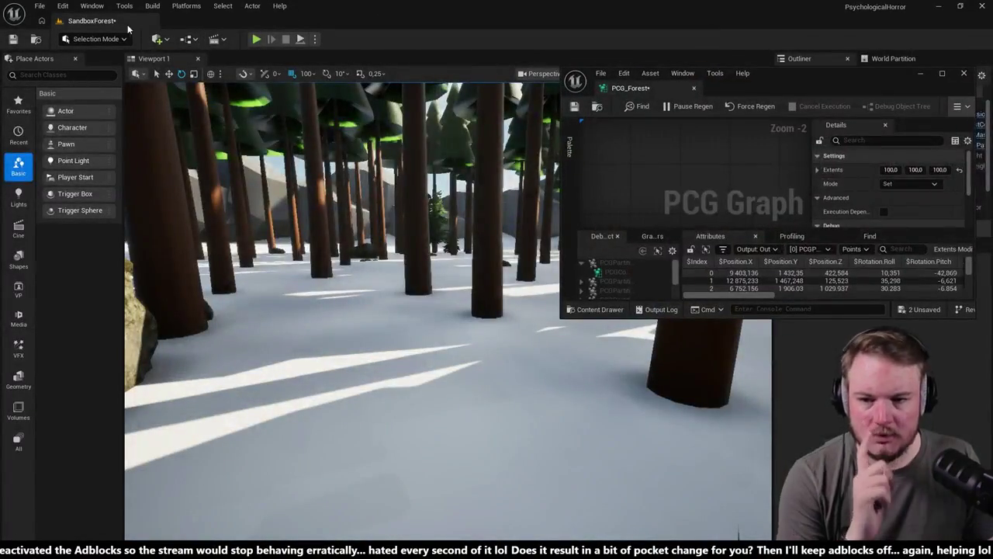
{"action": "mouse_move", "coordinate": [282, 177]}
{"action": "left_mouse_down"}
{"action": "mouse_move", "coordinate": [310, 167]}
{"action": "mouse_move", "coordinate": [295, 159]}
{"action": "mouse_move", "coordinate": [267, 186]}
{"action": "mouse_move", "coordinate": [255, 180]}
{"action": "left_mouse_up"}
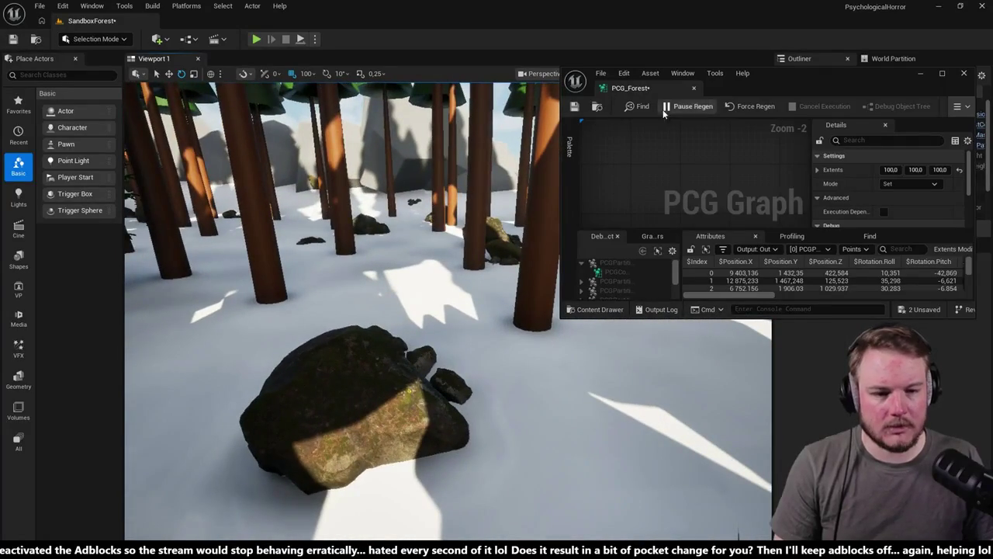
{"action": "scroll", "coordinate": [682, 180], "scroll_direction": "down", "scroll_amount": 6}
{"action": "scroll", "coordinate": [725, 203], "scroll_direction": "up", "scroll_amount": 4}
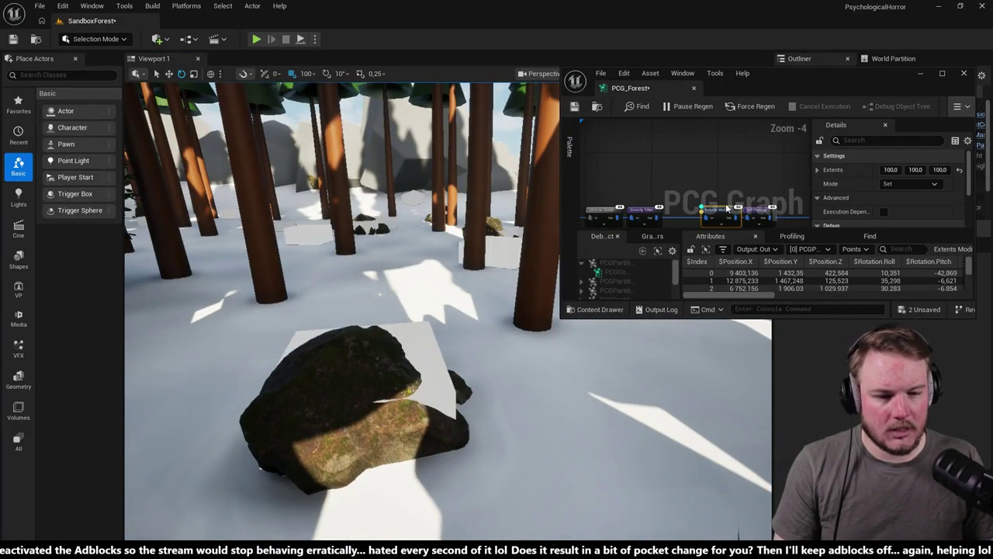
{"action": "mouse_move", "coordinate": [465, 349]}
{"action": "left_mouse_down"}
{"action": "mouse_move", "coordinate": [450, 343]}
{"action": "mouse_move", "coordinate": [436, 358]}
{"action": "mouse_move", "coordinate": [215, 332]}
{"action": "left_mouse_up"}
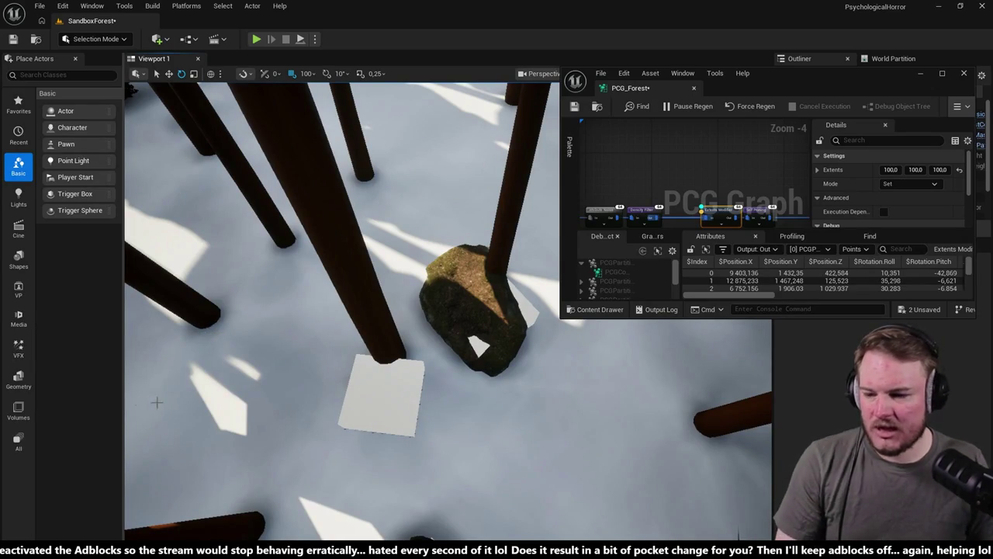
{"action": "left_click_drag", "start_coordinate": [280, 337], "coordinate": [326, 354]}
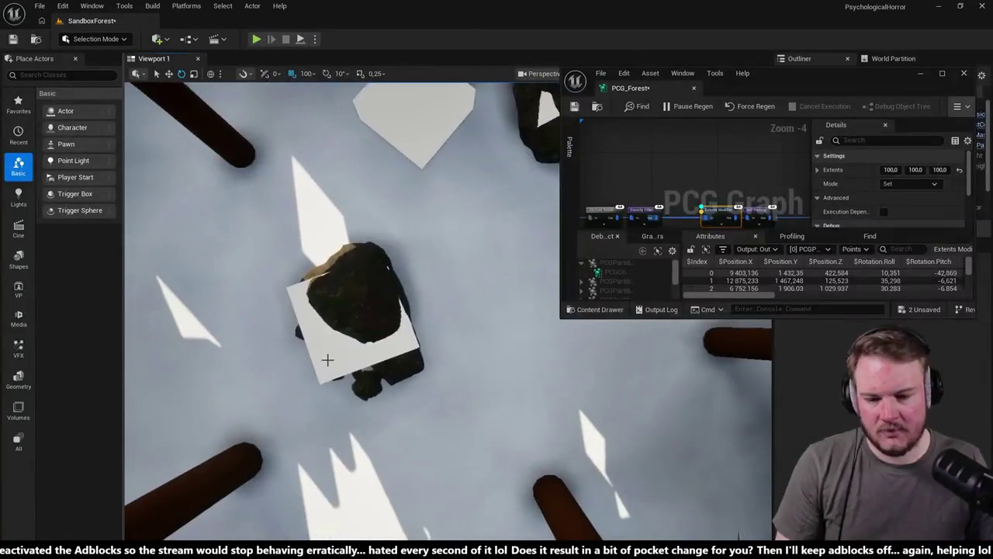
{"action": "mouse_move", "coordinate": [354, 264]}
{"action": "left_mouse_down"}
{"action": "mouse_move", "coordinate": [369, 252]}
{"action": "mouse_move", "coordinate": [457, 317]}
{"action": "left_mouse_up"}
{"action": "left_click_drag", "start_coordinate": [416, 379], "coordinate": [426, 360]}
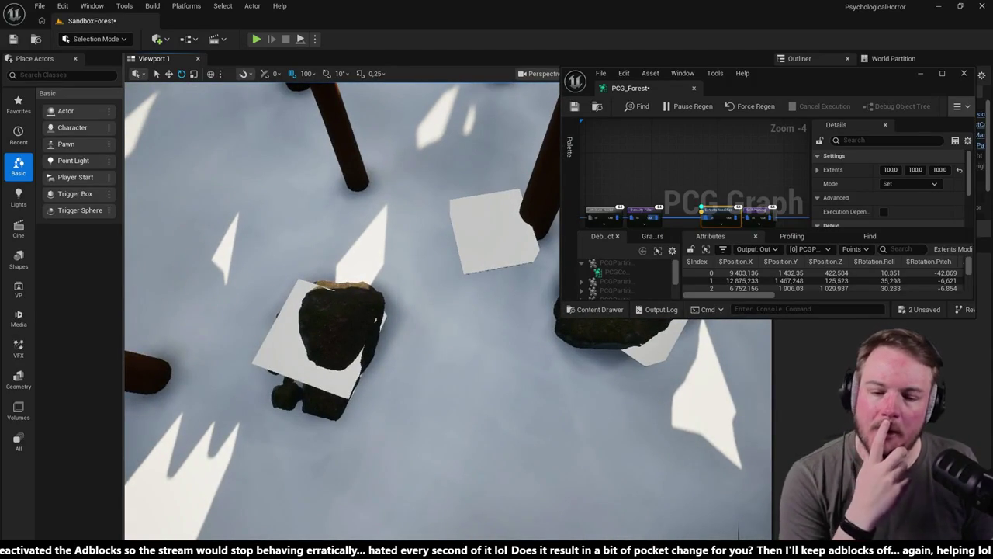
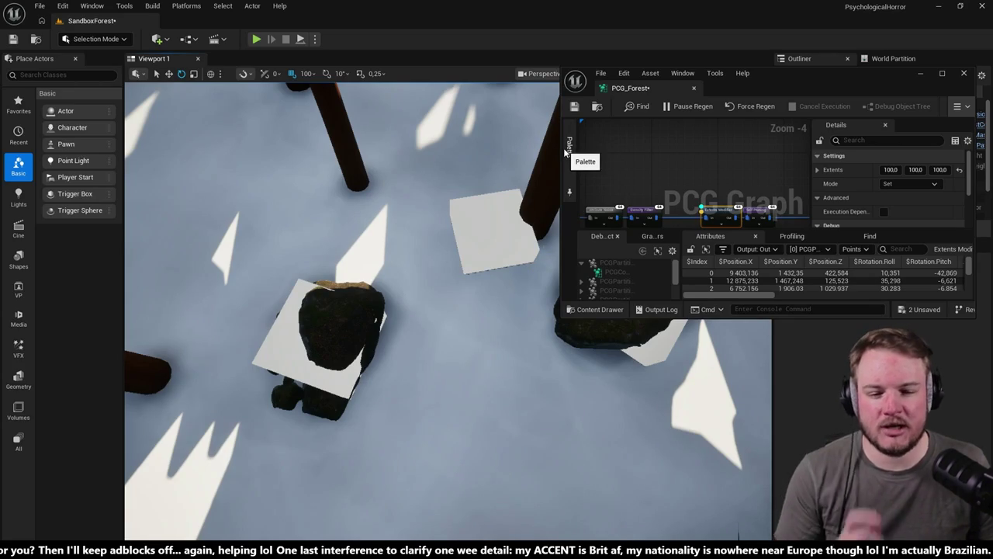
- Widen, raise and lengthen the floating PCG_Forest graph window
{"action": "left_click_drag", "start_coordinate": [560, 149], "coordinate": [423, 159]}
{"action": "left_click_drag", "start_coordinate": [664, 73], "coordinate": [650, 67]}
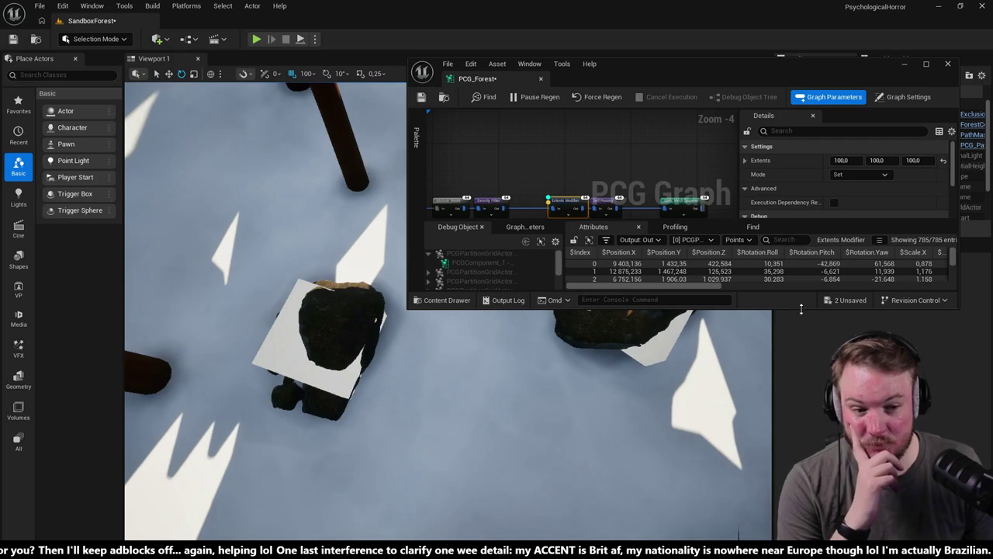
{"action": "left_click_drag", "start_coordinate": [801, 309], "coordinate": [800, 459]}
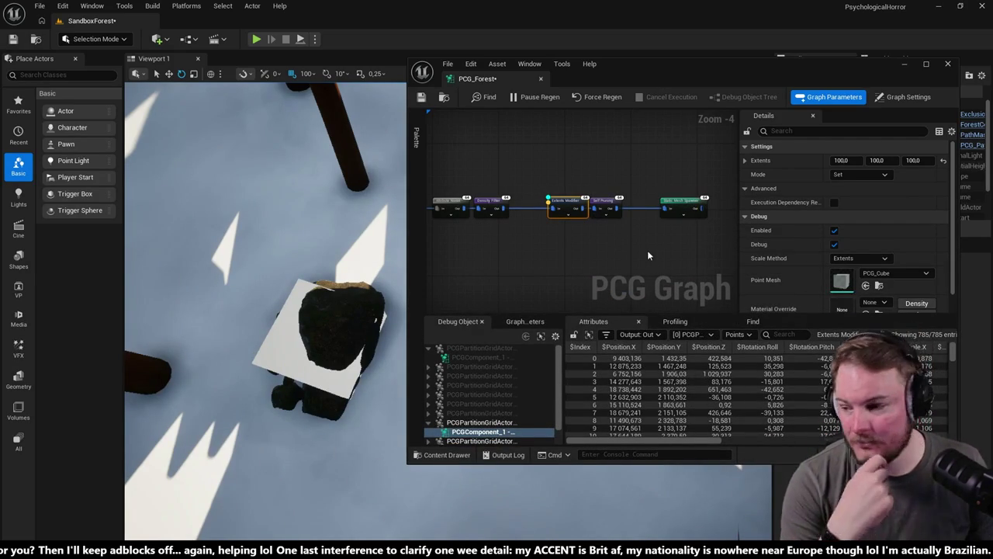
{"action": "scroll", "coordinate": [618, 246], "scroll_direction": "up", "scroll_amount": 2}
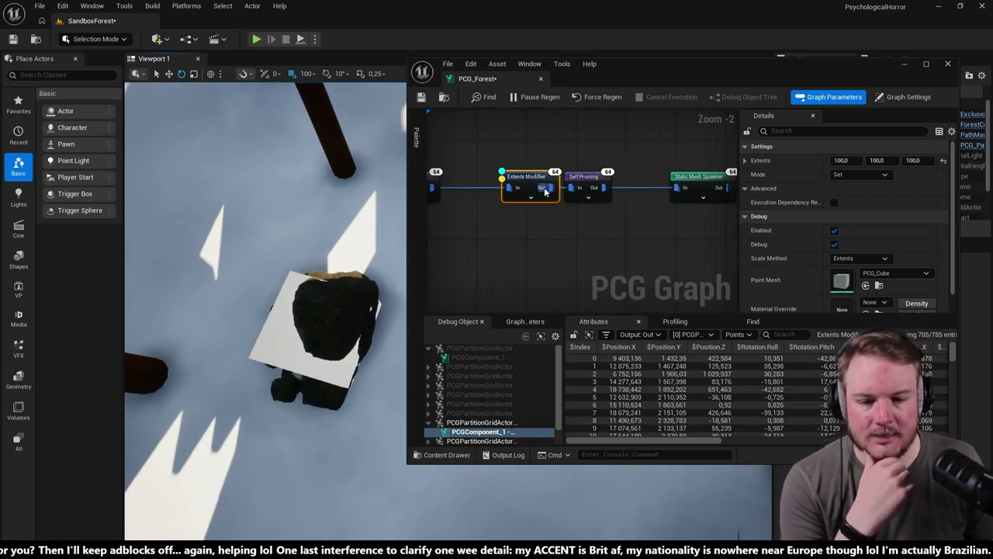
- Set the Extents Modifier's extents to 200, 130, 100
{"action": "left_click_drag", "start_coordinate": [876, 160], "coordinate": [968, 157]}
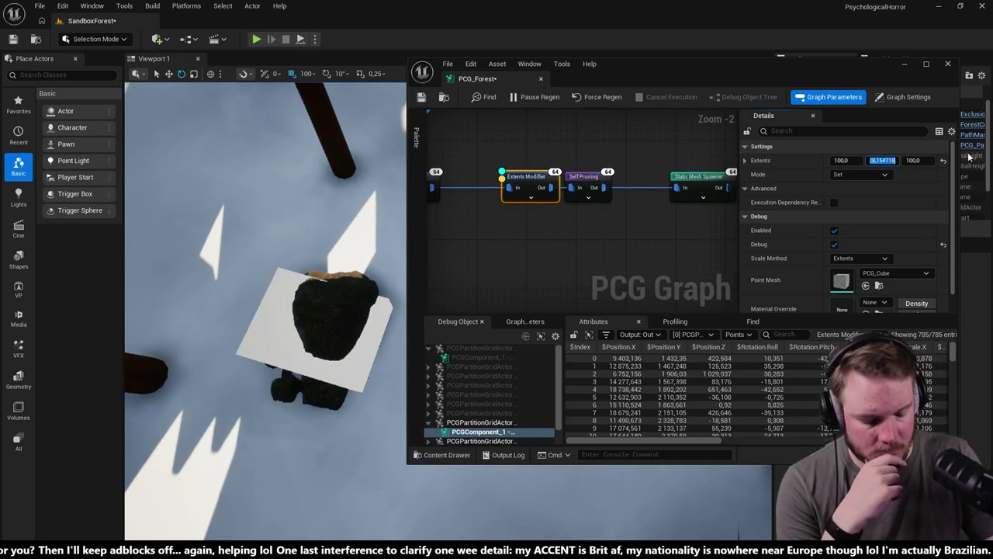
{"action": "type", "text": "130"}
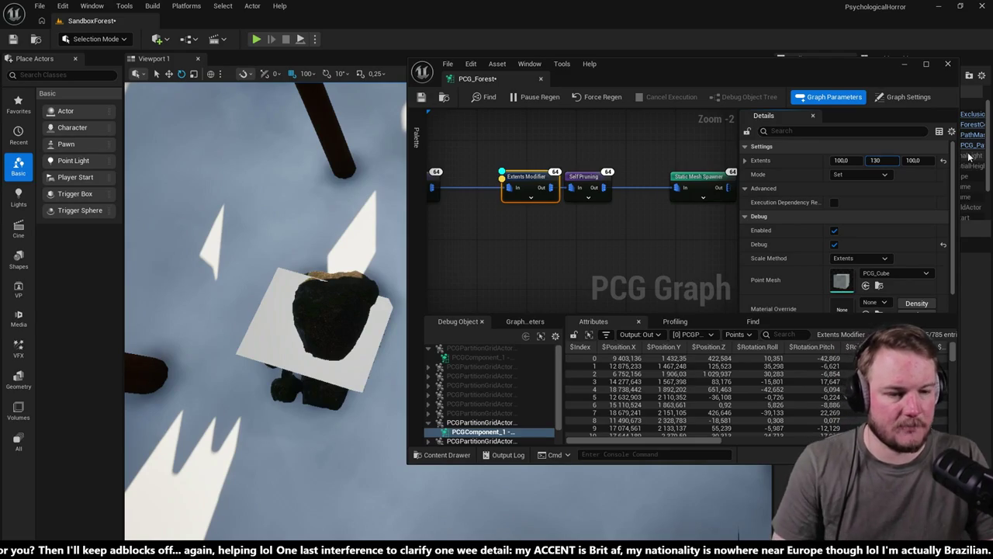
{"action": "key", "text": "shift+Tab"}
{"action": "type", "text": "200"}
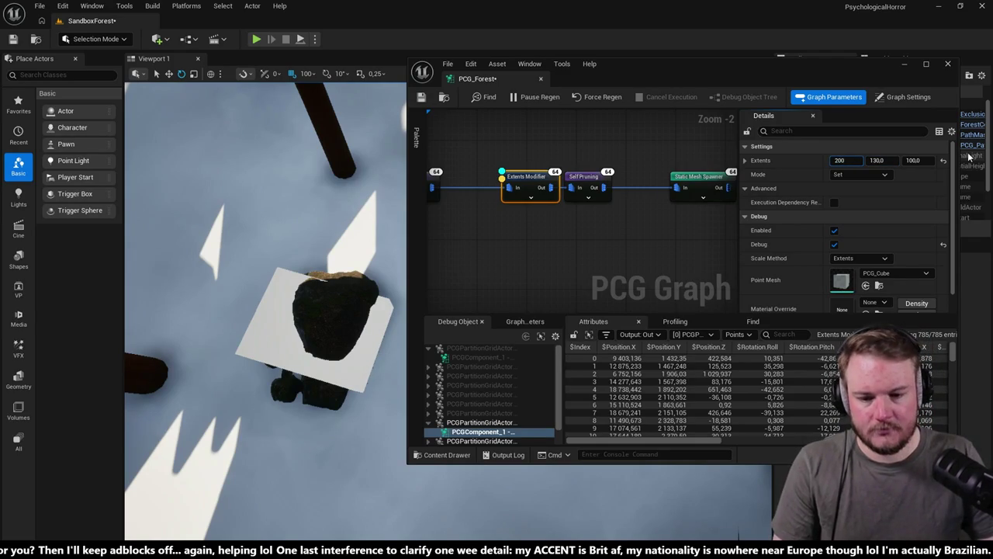
{"action": "key", "text": "Return"}
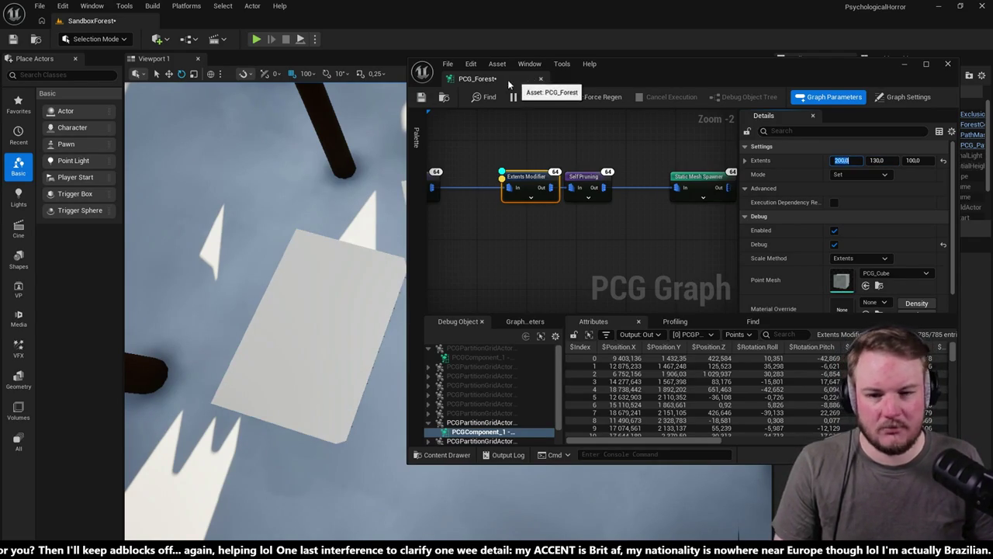
- Dock the graph as a tab beside SandboxForest and look across the forest
{"action": "left_click_drag", "start_coordinate": [505, 80], "coordinate": [349, 15]}
{"action": "left_click", "coordinate": [107, 20]}
{"action": "mouse_move", "coordinate": [441, 197]}
{"action": "left_mouse_down"}
{"action": "mouse_move", "coordinate": [442, 105]}
{"action": "mouse_move", "coordinate": [441, 128]}
{"action": "left_mouse_up"}
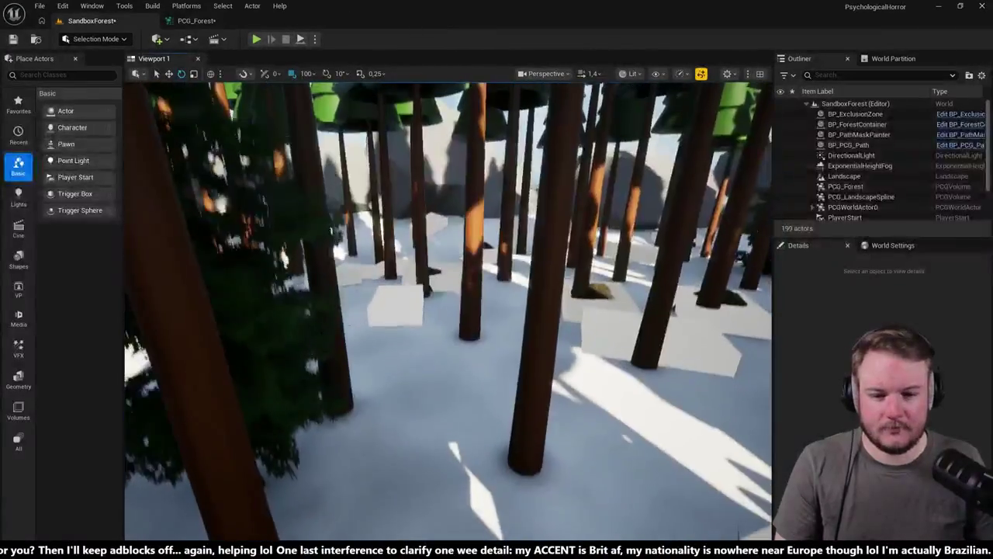
- Uncheck Debug on the Extents Modifier and fly through the level to see the rocks
{"action": "left_click", "coordinate": [194, 20]}
{"action": "left_click_drag", "start_coordinate": [327, 149], "coordinate": [467, 203]}
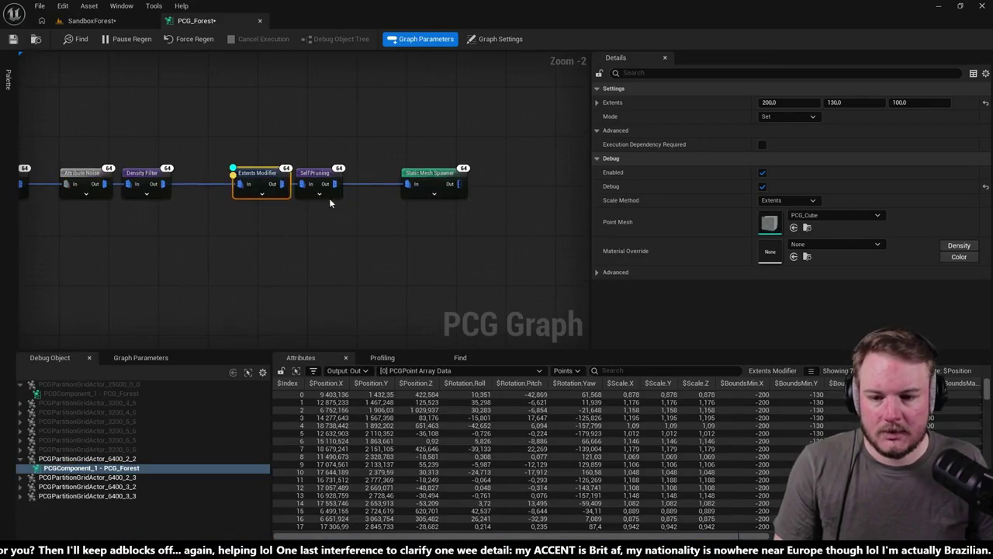
{"action": "left_click", "coordinate": [169, 124]}
{"action": "left_click", "coordinate": [256, 186]}
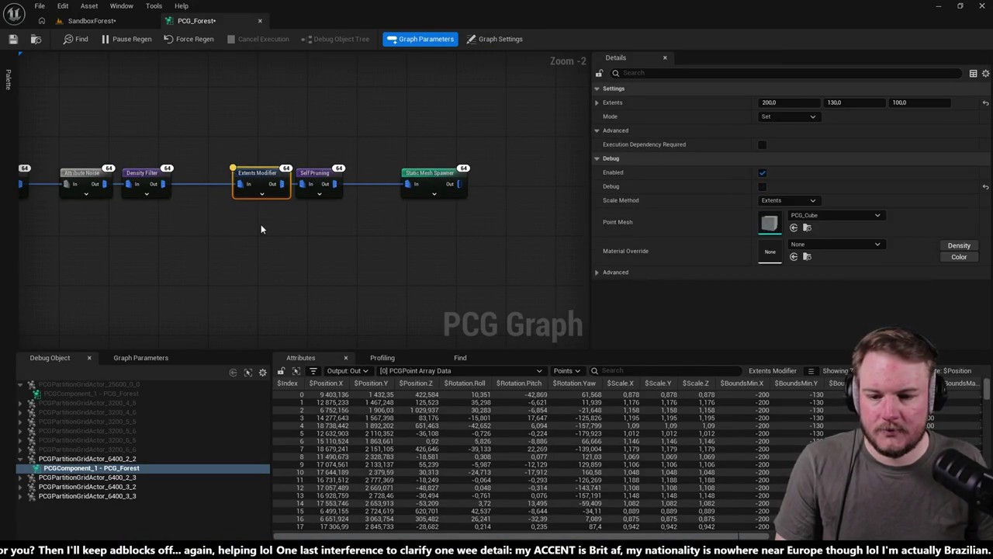
{"action": "left_click", "coordinate": [91, 20]}
{"action": "mouse_move", "coordinate": [448, 310]}
{"action": "left_mouse_down"}
{"action": "mouse_move", "coordinate": [424, 223]}
{"action": "mouse_move", "coordinate": [400, 387]}
{"action": "left_mouse_up"}
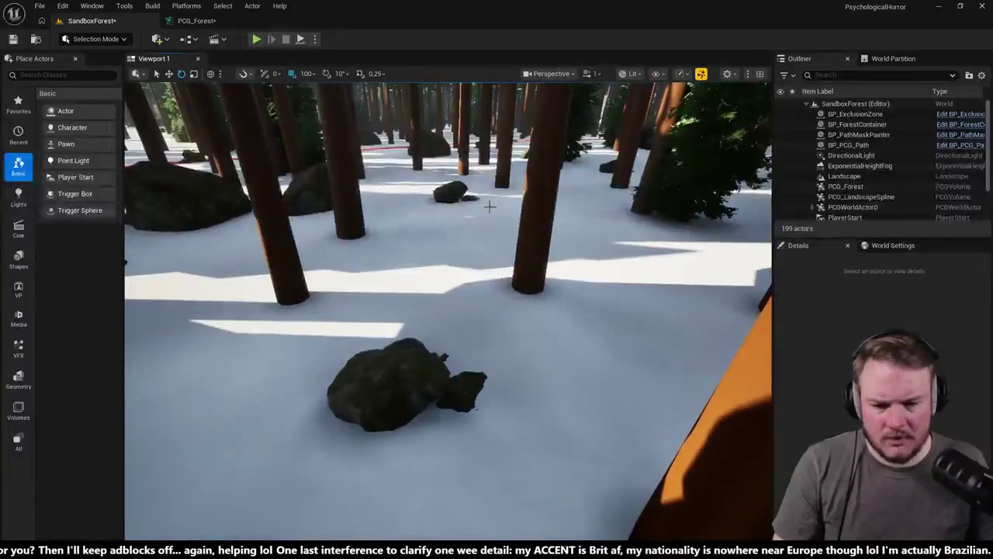
- Select Transform Points in PCG_Forest to show its ±250 offsets and 0.8–1.2 scale
{"action": "left_click", "coordinate": [194, 20]}
{"action": "scroll", "coordinate": [257, 233], "scroll_direction": "down", "scroll_amount": 4}
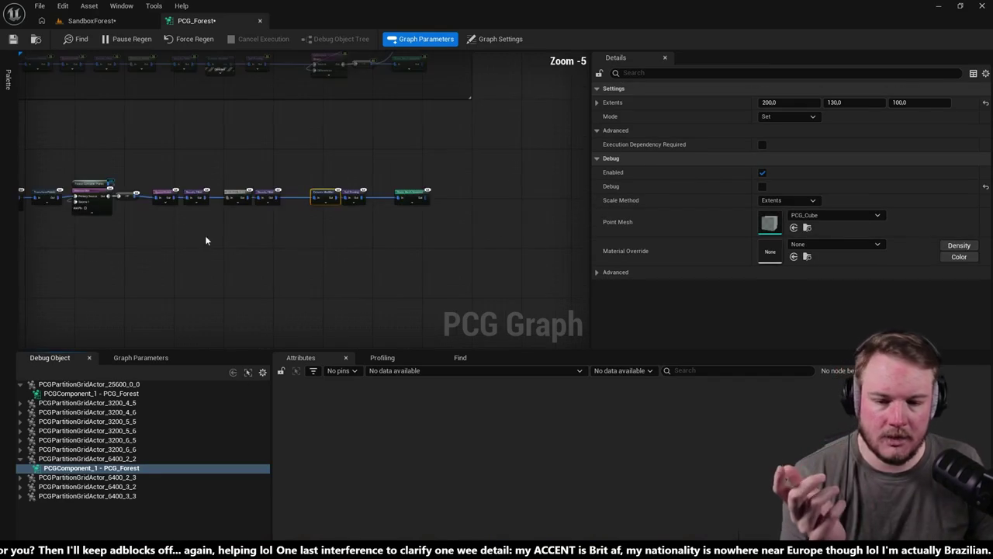
{"action": "mouse_move", "coordinate": [505, 248]}
{"action": "left_mouse_down"}
{"action": "mouse_move", "coordinate": [422, 236]}
{"action": "mouse_move", "coordinate": [414, 247]}
{"action": "left_mouse_up"}
{"action": "scroll", "coordinate": [433, 206], "scroll_direction": "up", "scroll_amount": 3}
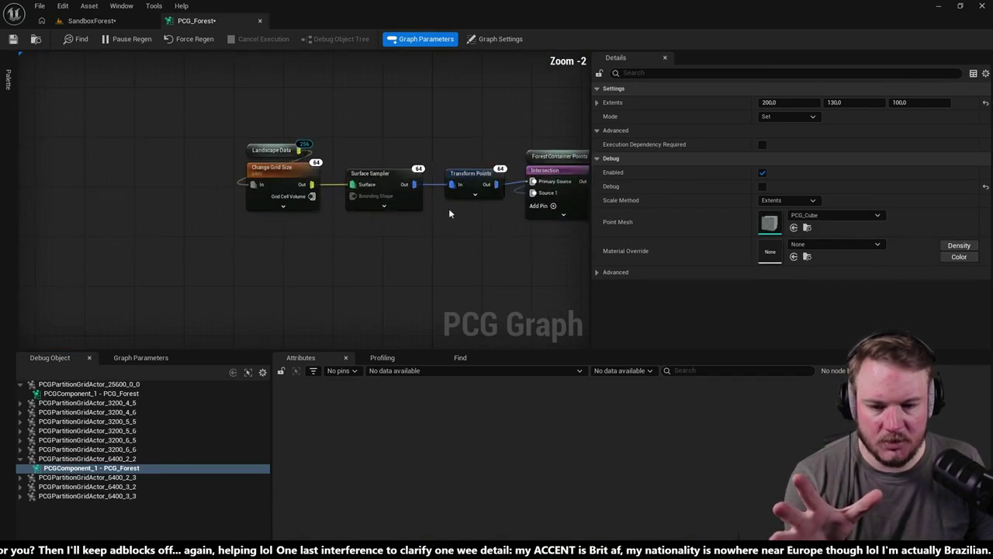
{"action": "left_click", "coordinate": [342, 199]}
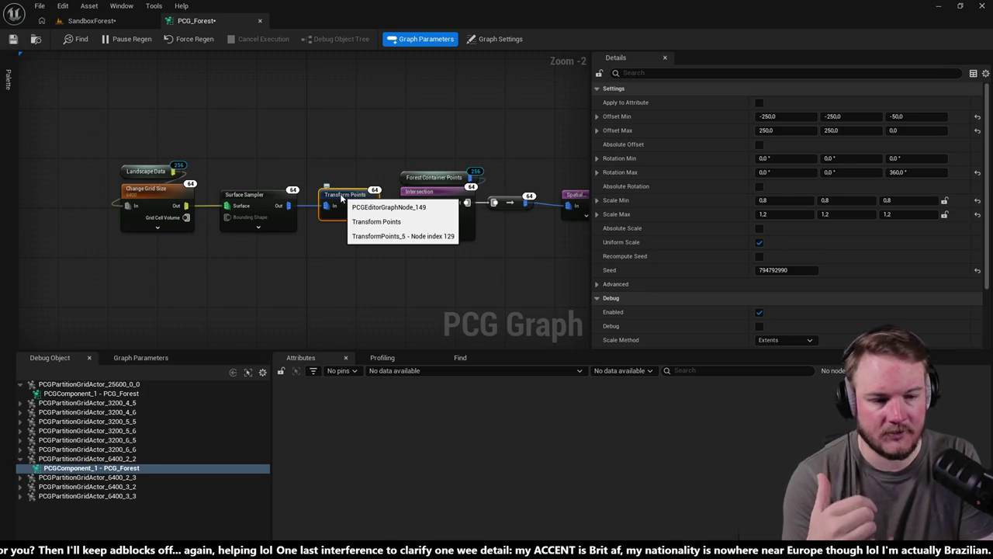
- Set Transform Points' Rotation Min Z to -360
{"action": "left_click", "coordinate": [923, 158]}
{"action": "type", "text": "-360"}
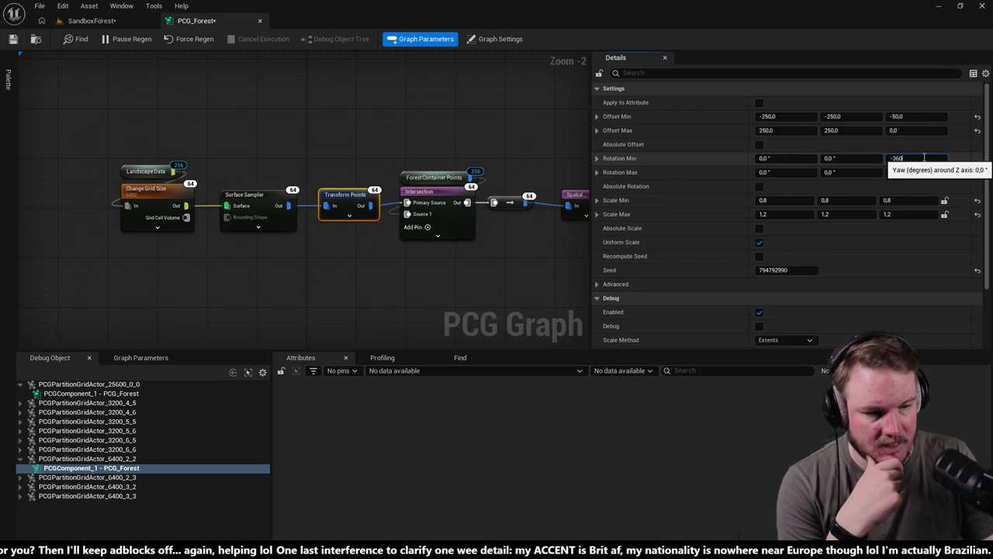
{"action": "left_click", "coordinate": [194, 79]}
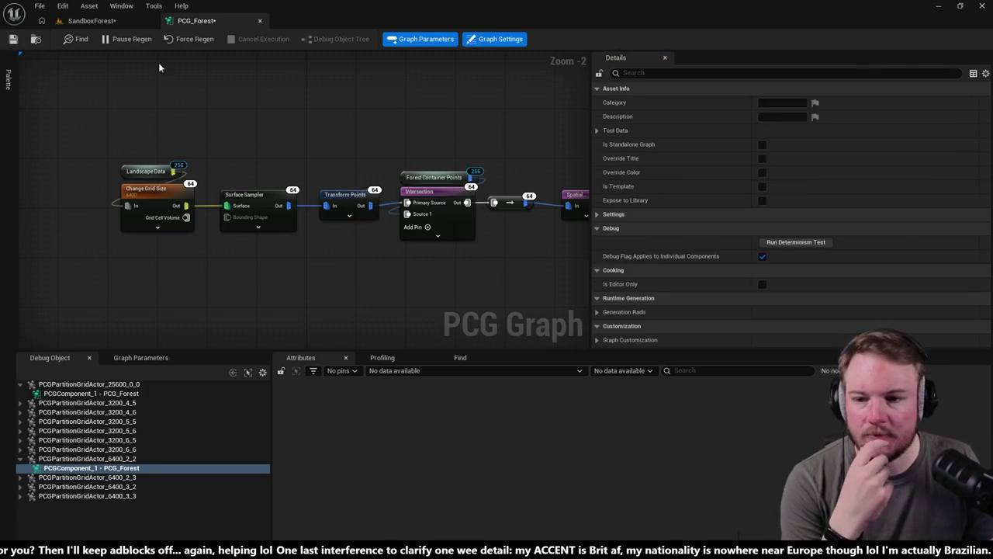
- Select a spawned rock in the level, then reselect Transform Points in the graph
{"action": "left_click", "coordinate": [92, 21]}
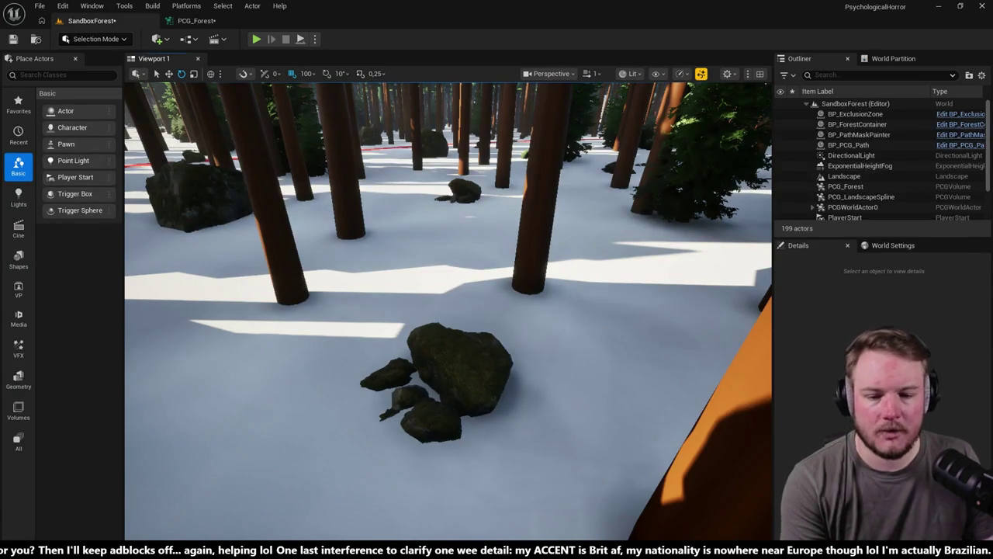
{"action": "left_click", "coordinate": [473, 350]}
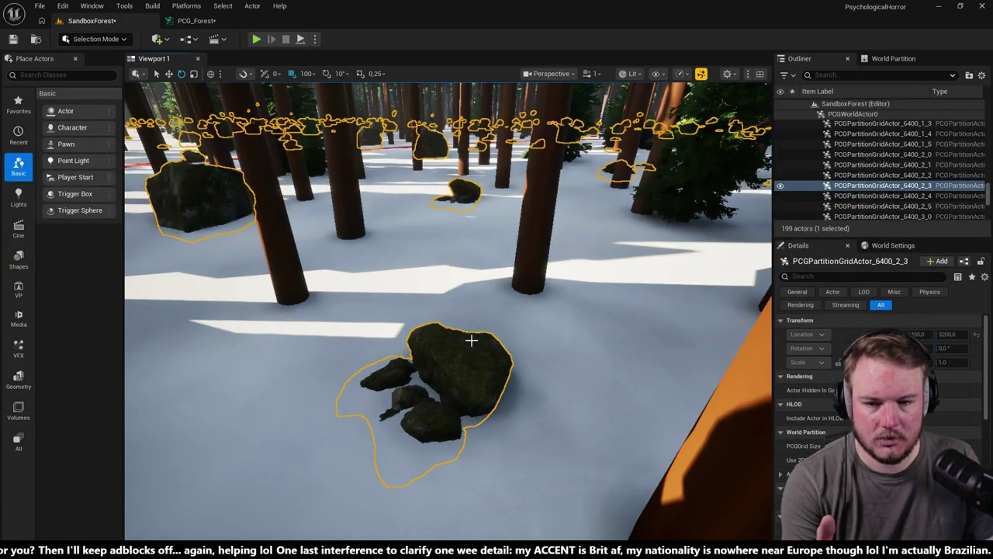
{"action": "left_click", "coordinate": [197, 21]}
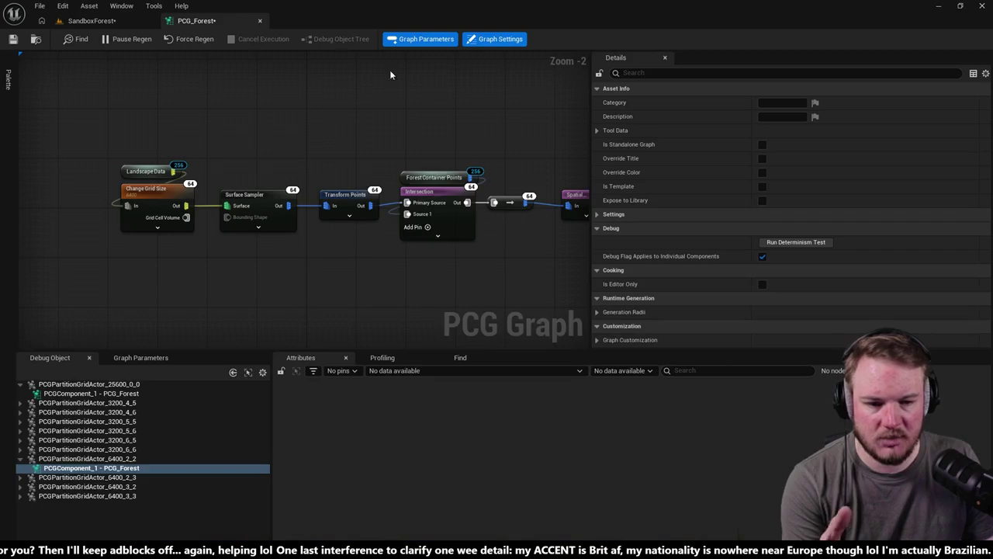
{"action": "left_click", "coordinate": [348, 202]}
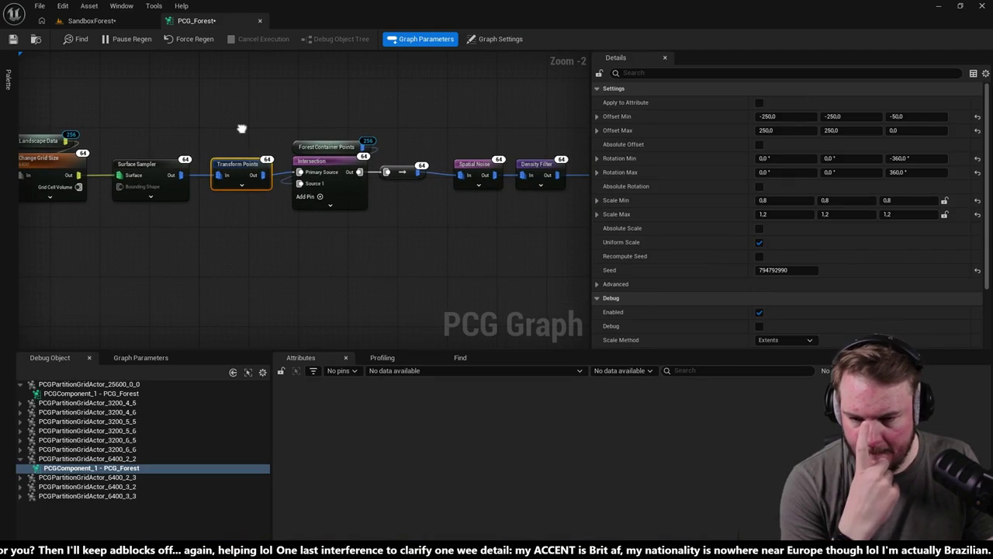
- Detach Transform Points and wire Surface Sampler straight into the Intersection
{"action": "left_click_drag", "start_coordinate": [241, 129], "coordinate": [186, 118]}
{"action": "scroll", "coordinate": [180, 127], "scroll_direction": "down", "scroll_amount": 2}
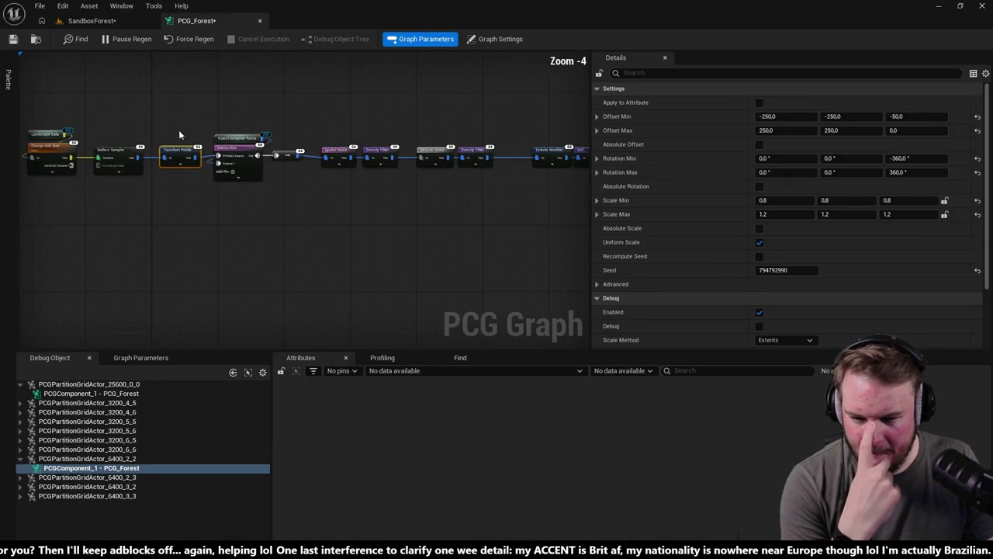
{"action": "scroll", "coordinate": [180, 127], "scroll_direction": "up", "scroll_amount": 2}
{"action": "left_click_drag", "start_coordinate": [156, 158], "coordinate": [156, 104]}
{"action": "left_click_drag", "start_coordinate": [124, 163], "coordinate": [233, 160]}
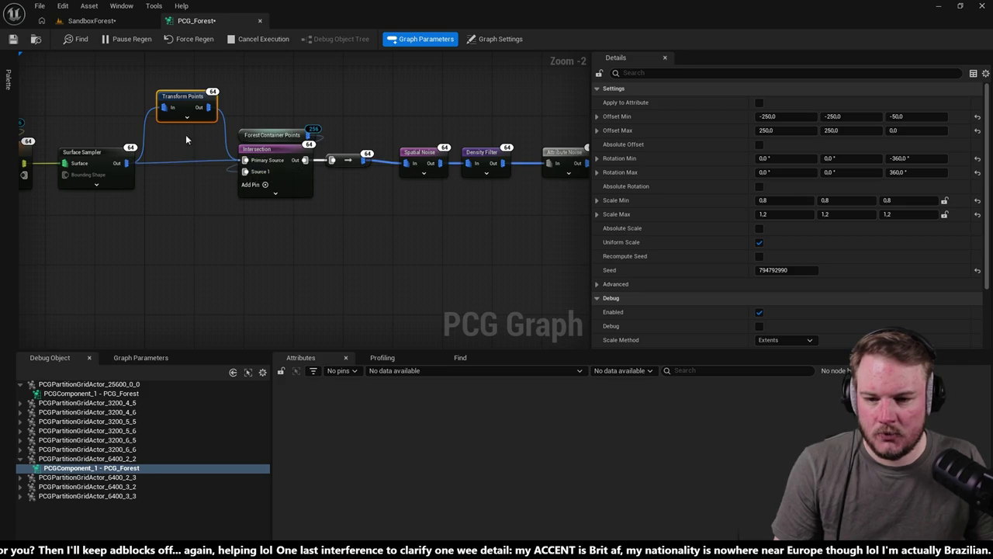
{"action": "left_click", "coordinate": [163, 108], "text": "alt"}
{"action": "left_click_drag", "start_coordinate": [184, 96], "coordinate": [393, 91]}
{"action": "left_click_drag", "start_coordinate": [390, 142], "coordinate": [278, 149]}
- Insert Transform Points between the second Density Filter and Extents Modifier, shifting later nodes right
{"action": "left_click", "coordinate": [289, 159]}
{"action": "left_click_drag", "start_coordinate": [373, 141], "coordinate": [264, 147]}
{"action": "left_click", "coordinate": [223, 108]}
{"action": "left_click_drag", "start_coordinate": [206, 107], "coordinate": [454, 114]}
{"action": "mouse_move", "coordinate": [454, 155]}
{"action": "left_mouse_down"}
{"action": "mouse_move", "coordinate": [338, 159]}
{"action": "mouse_move", "coordinate": [309, 144]}
{"action": "mouse_move", "coordinate": [317, 128]}
{"action": "mouse_move", "coordinate": [391, 184]}
{"action": "left_mouse_up"}
{"action": "scroll", "coordinate": [360, 177], "scroll_direction": "up", "scroll_amount": 2}
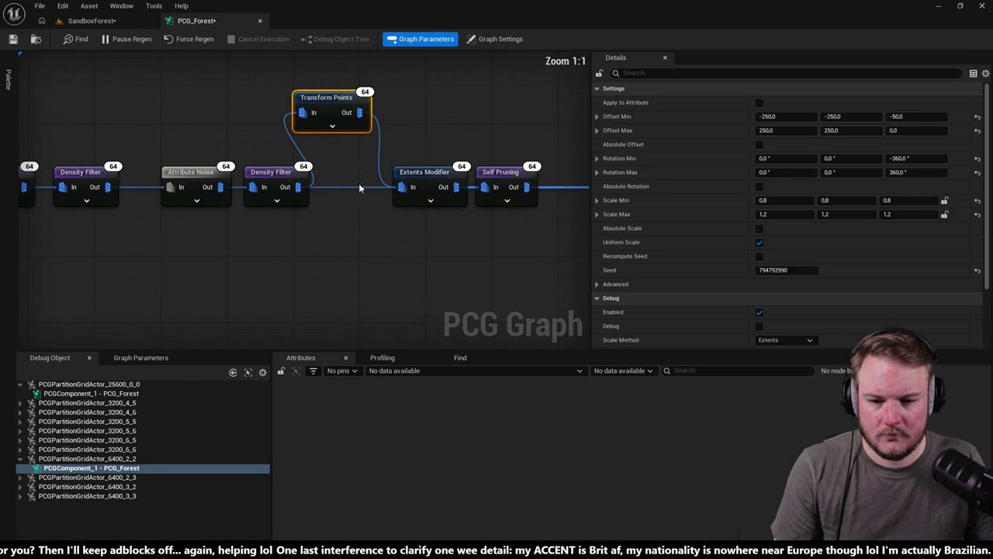
{"action": "left_click_drag", "start_coordinate": [359, 168], "coordinate": [358, 217]}
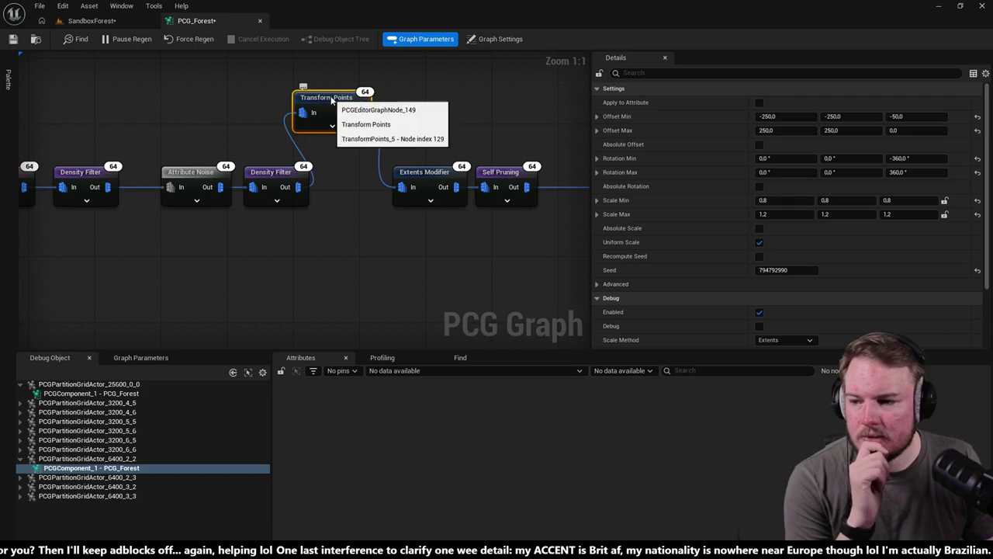
{"action": "left_click_drag", "start_coordinate": [337, 100], "coordinate": [362, 174]}
{"action": "left_click_drag", "start_coordinate": [319, 129], "coordinate": [435, 194]}
{"action": "left_click_drag", "start_coordinate": [338, 173], "coordinate": [363, 172]}
- Check the forest in the level, then pan the graph back to the earlier nodes
{"action": "scroll", "coordinate": [365, 172], "scroll_direction": "down", "scroll_amount": 2}
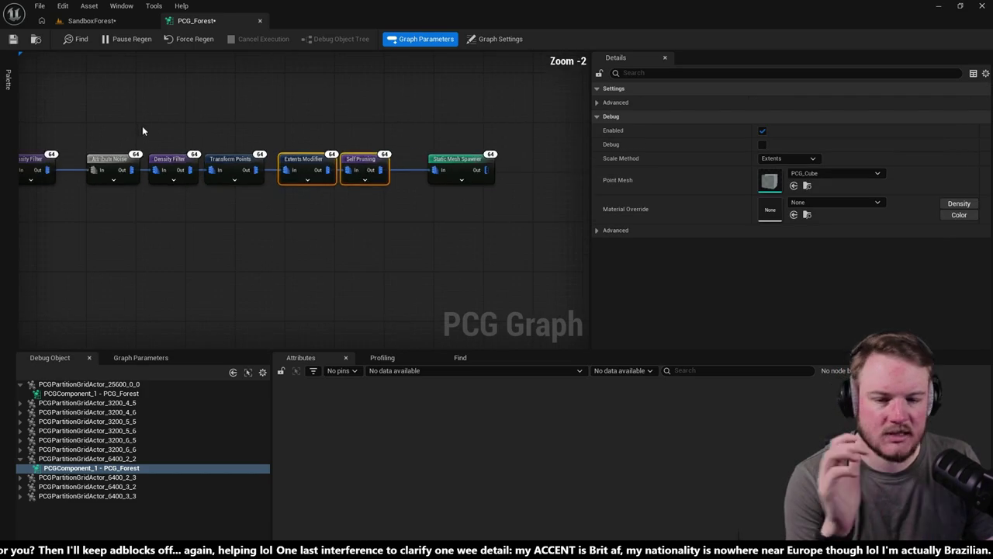
{"action": "left_click_drag", "start_coordinate": [141, 126], "coordinate": [436, 148]}
{"action": "mouse_move", "coordinate": [101, 115]}
{"action": "left_mouse_down"}
{"action": "mouse_move", "coordinate": [315, 110]}
{"action": "mouse_move", "coordinate": [282, 115]}
{"action": "mouse_move", "coordinate": [317, 126]}
{"action": "mouse_move", "coordinate": [381, 123]}
{"action": "mouse_move", "coordinate": [259, 133]}
{"action": "left_mouse_up"}
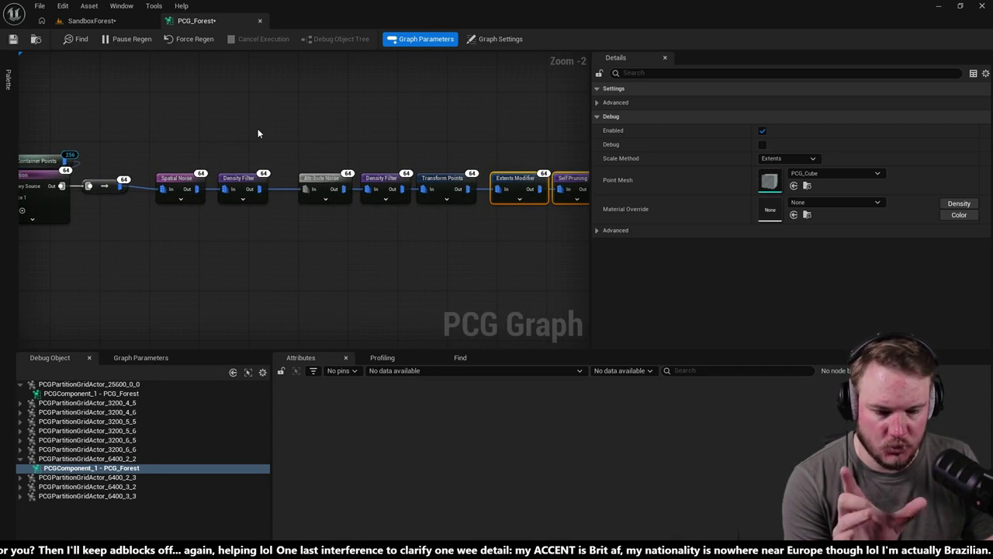
{"action": "left_click", "coordinate": [95, 22]}
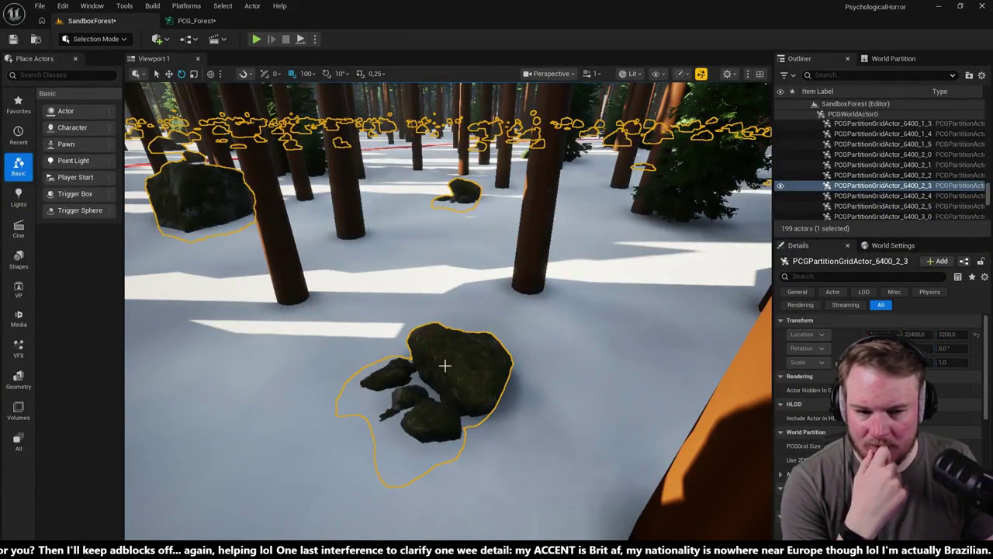
{"action": "left_click", "coordinate": [196, 21]}
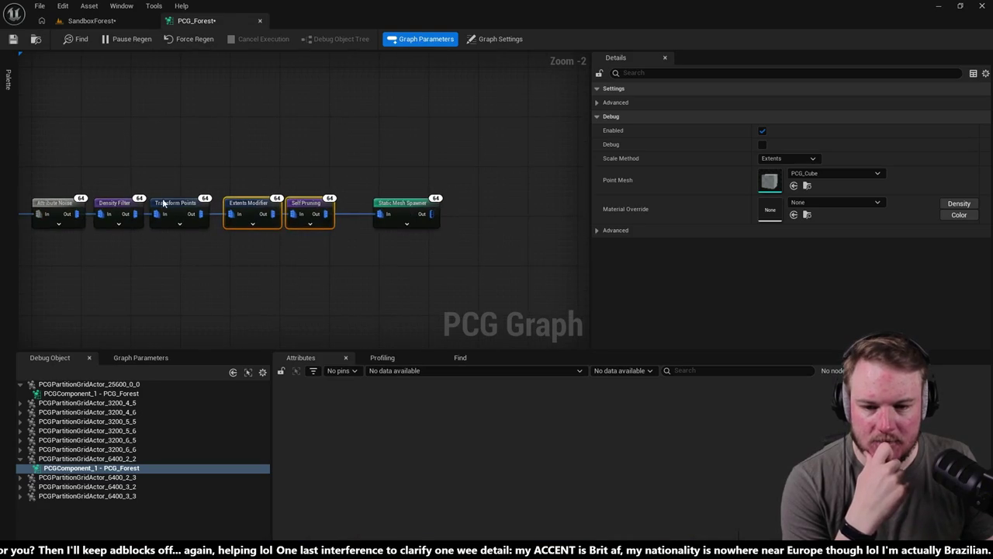
{"action": "left_click", "coordinate": [414, 192]}
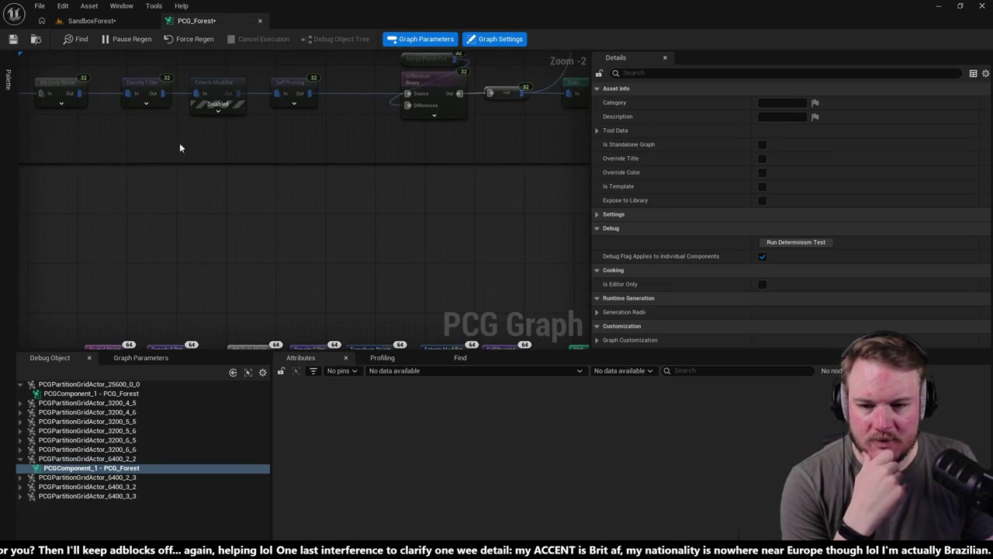
{"action": "mouse_move", "coordinate": [345, 172]}
{"action": "left_mouse_down"}
{"action": "mouse_move", "coordinate": [522, 174]}
{"action": "mouse_move", "coordinate": [583, 85]}
{"action": "mouse_move", "coordinate": [295, 236]}
{"action": "mouse_move", "coordinate": [295, 260]}
{"action": "mouse_move", "coordinate": [237, 152]}
{"action": "mouse_move", "coordinate": [44, 154]}
{"action": "left_mouse_up"}
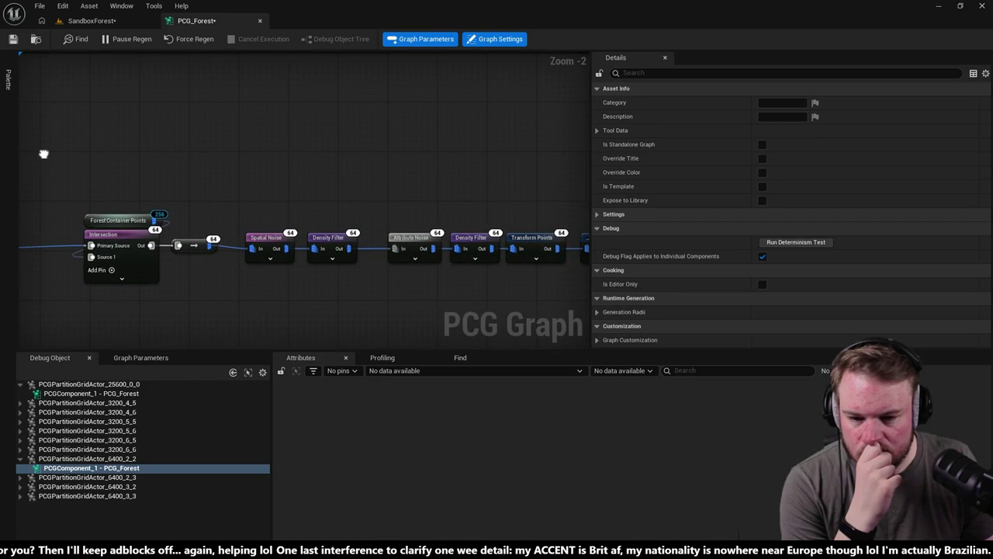
- Reconnect Transform Points before the Intersection, save PCG_Forest, and view the SandboxForest level
{"action": "left_click", "coordinate": [419, 252]}
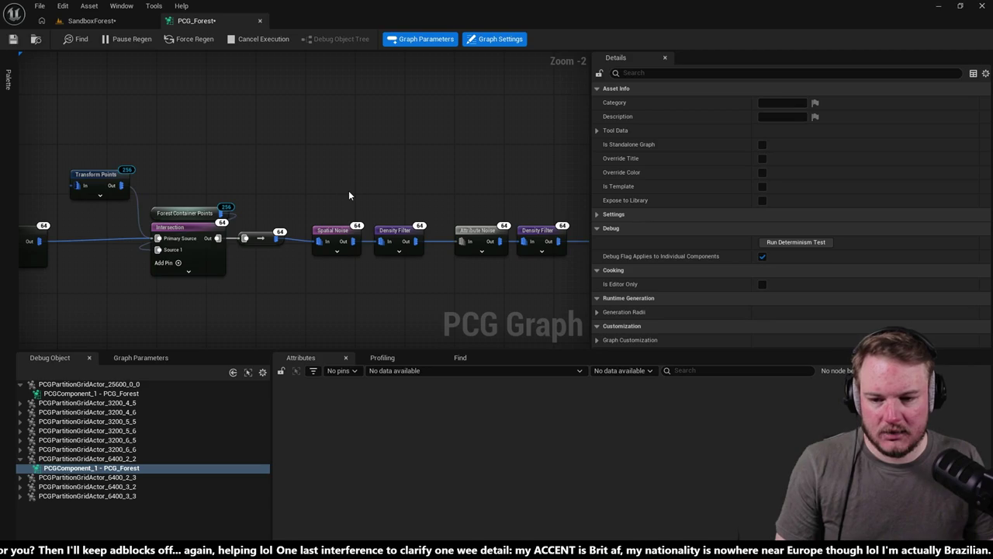
{"action": "key", "text": "ctrl+s"}
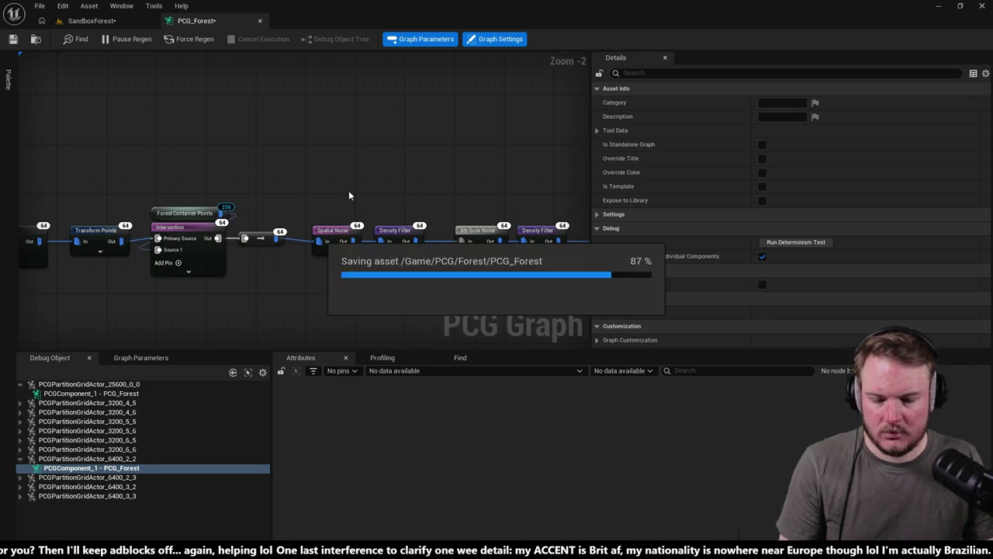
{"action": "left_click", "coordinate": [95, 21]}
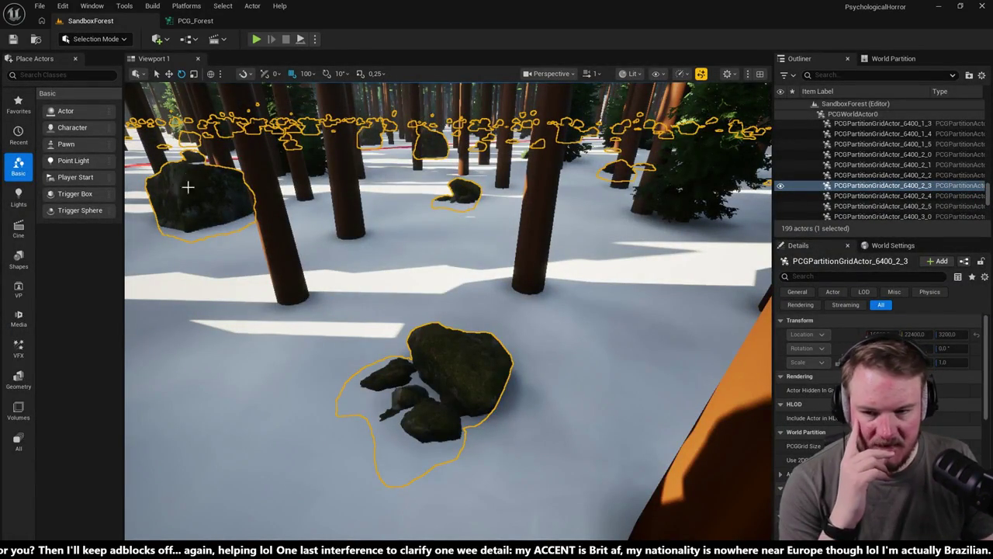
- Inspect Transform Points' output point positions, yaw and scale in the Attributes panel
{"action": "left_click", "coordinate": [195, 21]}
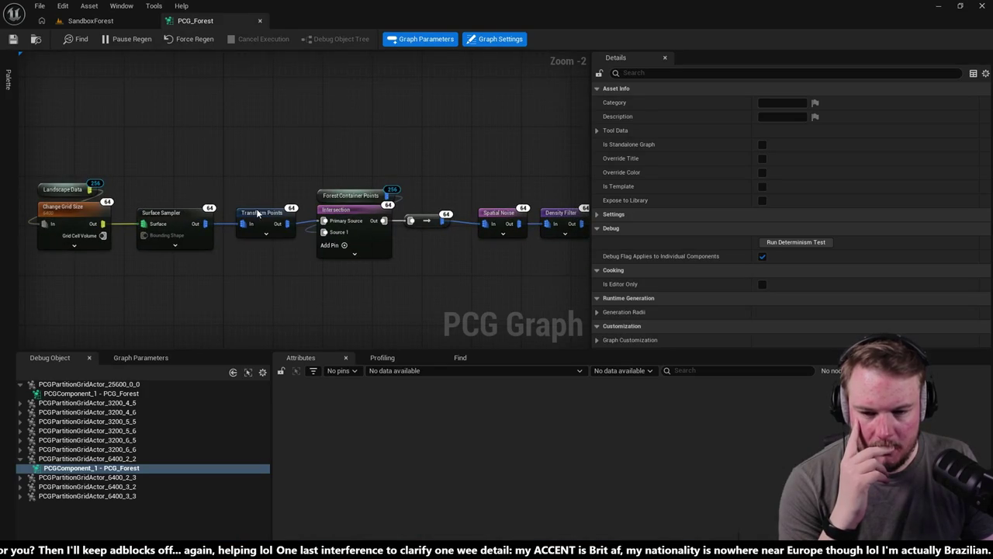
{"action": "left_click", "coordinate": [258, 213]}
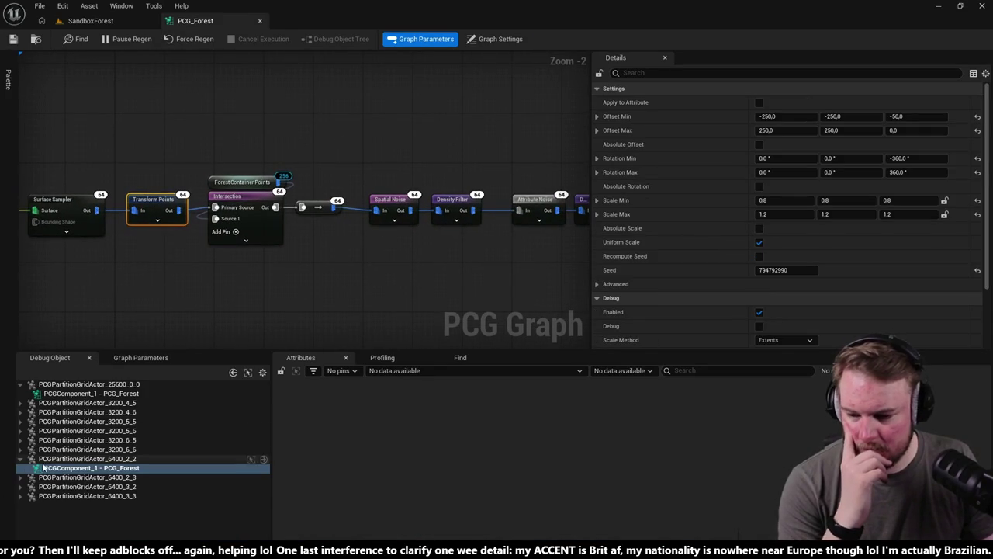
{"action": "key", "text": "a"}
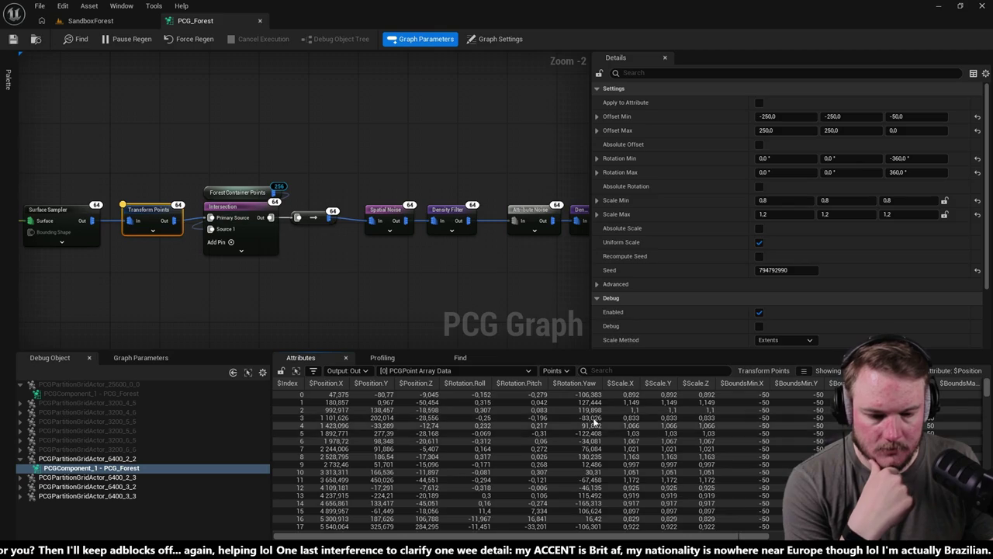
- Sort the Attributes table by $Rotation.Yaw
{"action": "left_click", "coordinate": [591, 384]}
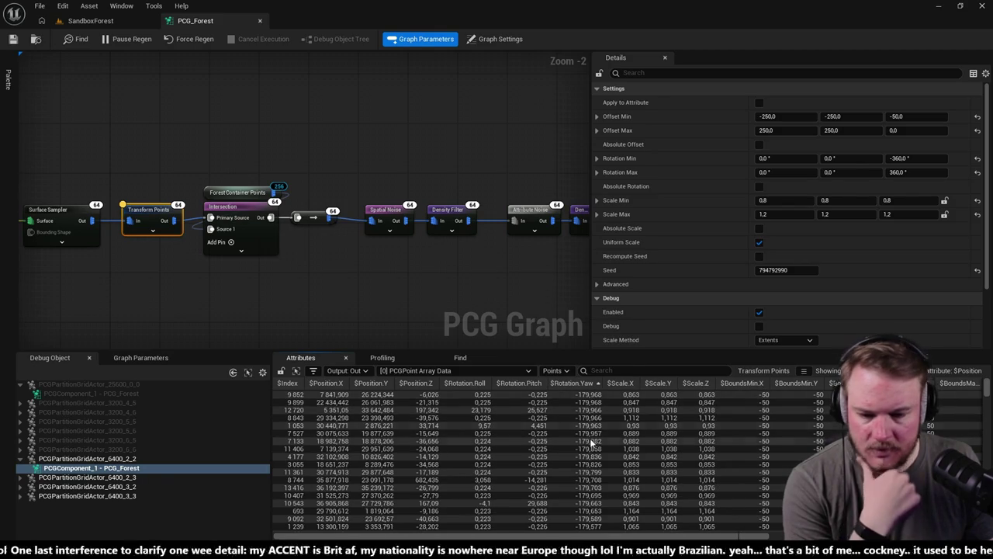
{"action": "scroll", "coordinate": [597, 479], "scroll_direction": "down", "scroll_amount": 1}
{"action": "scroll", "coordinate": [597, 480], "scroll_direction": "up", "scroll_amount": 1}
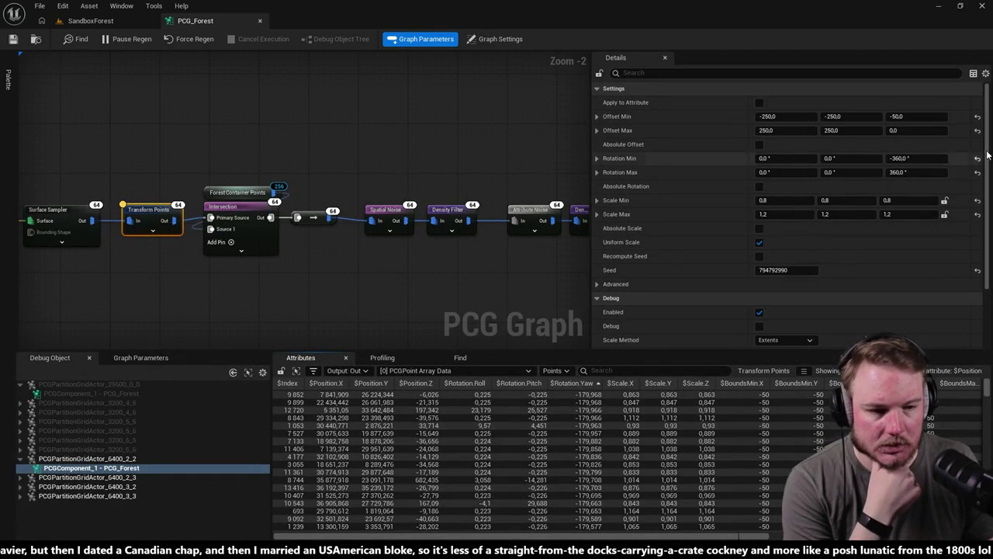
- Set Transform Points' Rotation Min Z to 0
{"action": "left_click", "coordinate": [915, 159]}
{"action": "type", "text": "0"}
{"action": "key", "text": "Return"}
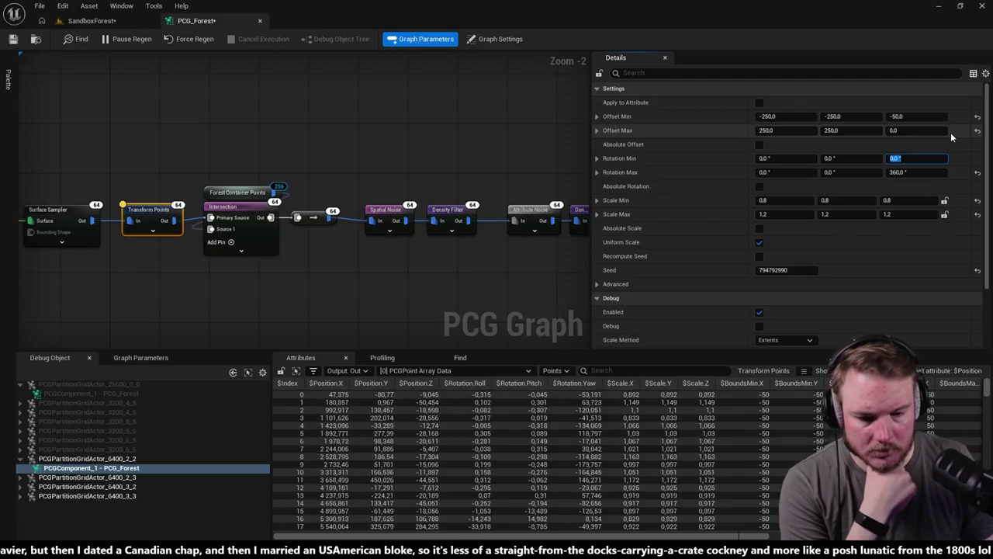
{"action": "left_click", "coordinate": [589, 383]}
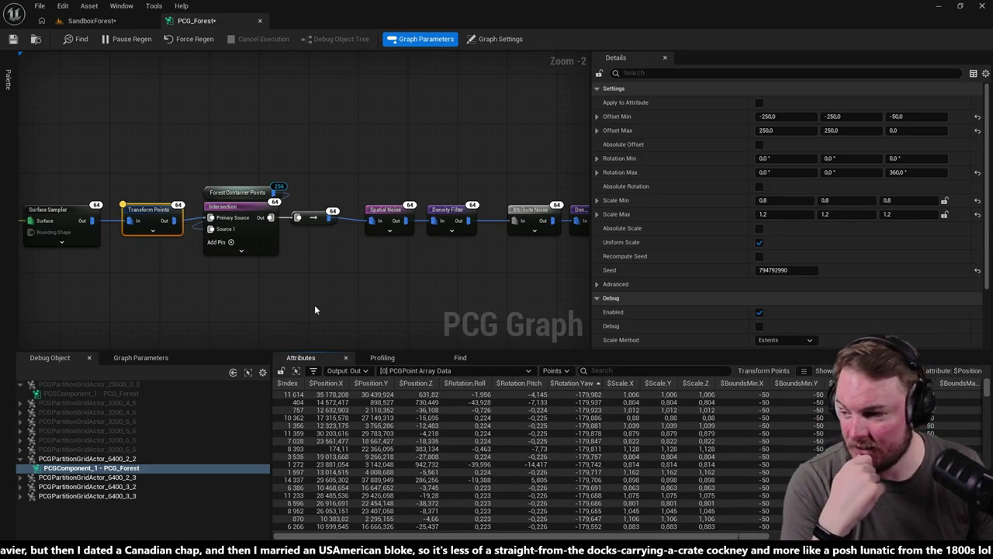
- Select the Spatial Noise and Density Filter nodes to show their Debug settings in Details
{"action": "left_click_drag", "start_coordinate": [342, 300], "coordinate": [249, 289]}
{"action": "left_click_drag", "start_coordinate": [293, 168], "coordinate": [535, 235]}
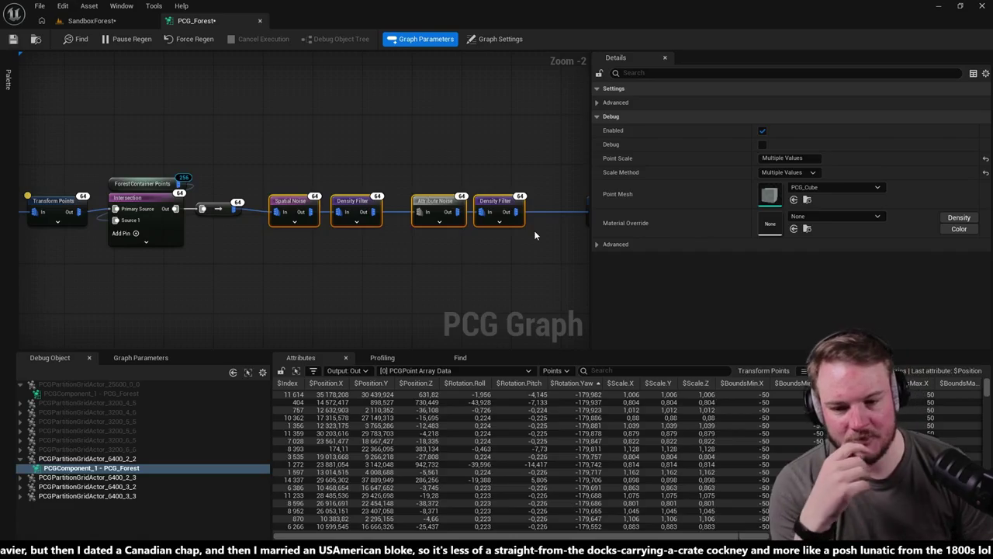
{"action": "mouse_move", "coordinate": [461, 256]}
{"action": "left_mouse_down"}
{"action": "mouse_move", "coordinate": [377, 281]}
{"action": "mouse_move", "coordinate": [399, 279]}
{"action": "left_mouse_up"}
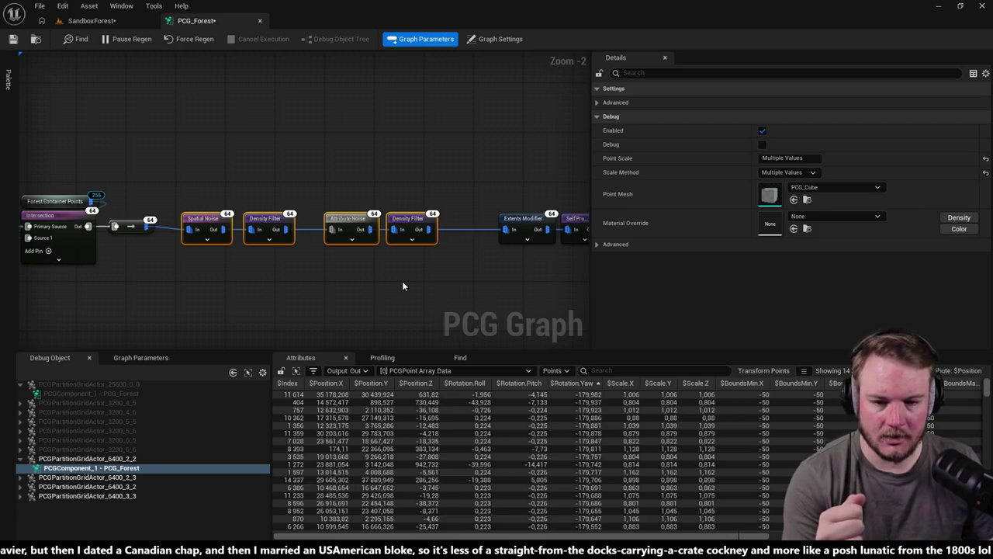
{"action": "mouse_move", "coordinate": [377, 195]}
{"action": "left_mouse_down"}
{"action": "mouse_move", "coordinate": [411, 227]}
{"action": "mouse_move", "coordinate": [427, 219]}
{"action": "left_mouse_up"}
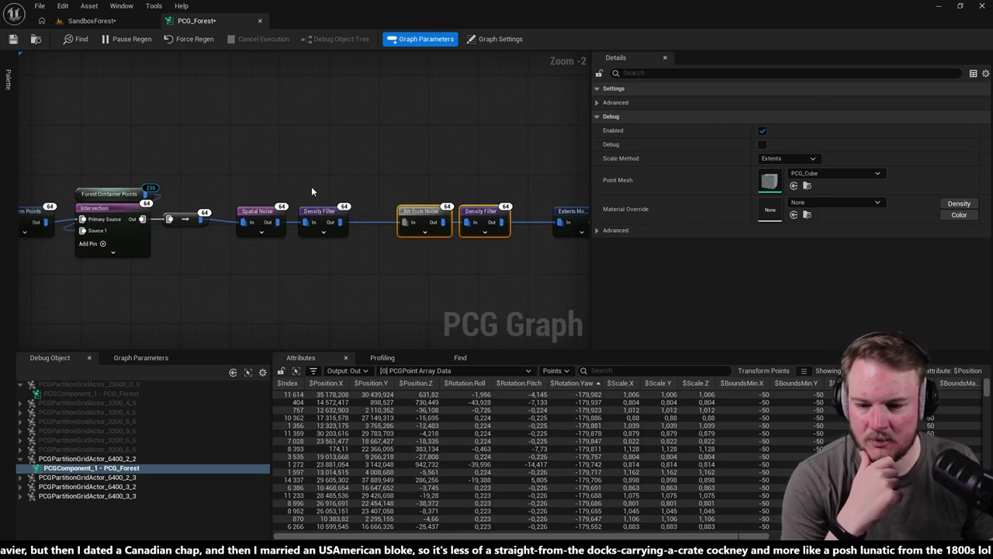
{"action": "left_click", "coordinate": [310, 190]}
{"action": "left_click", "coordinate": [322, 213]}
{"action": "left_click", "coordinate": [260, 212], "text": "ctrl"}
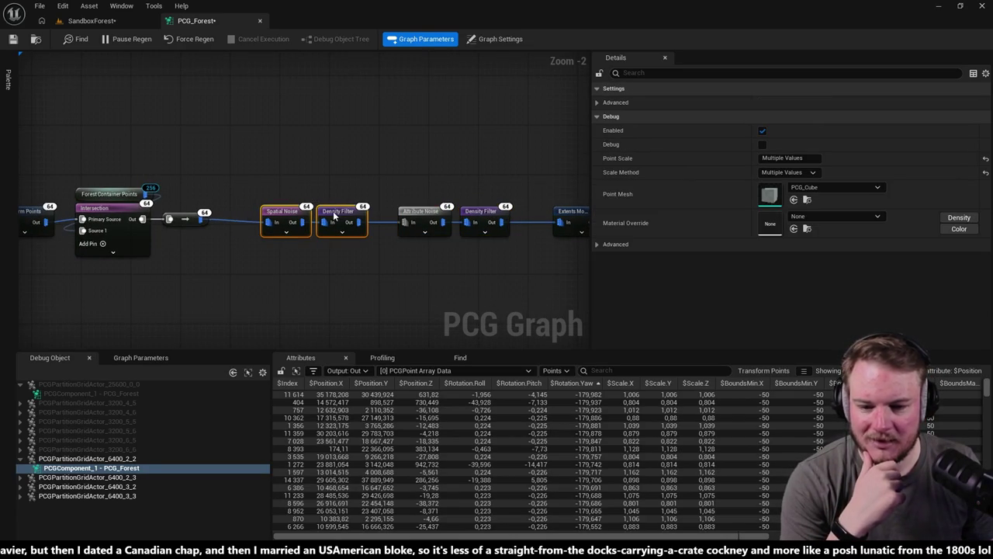
{"action": "left_click_drag", "start_coordinate": [332, 184], "coordinate": [274, 183]}
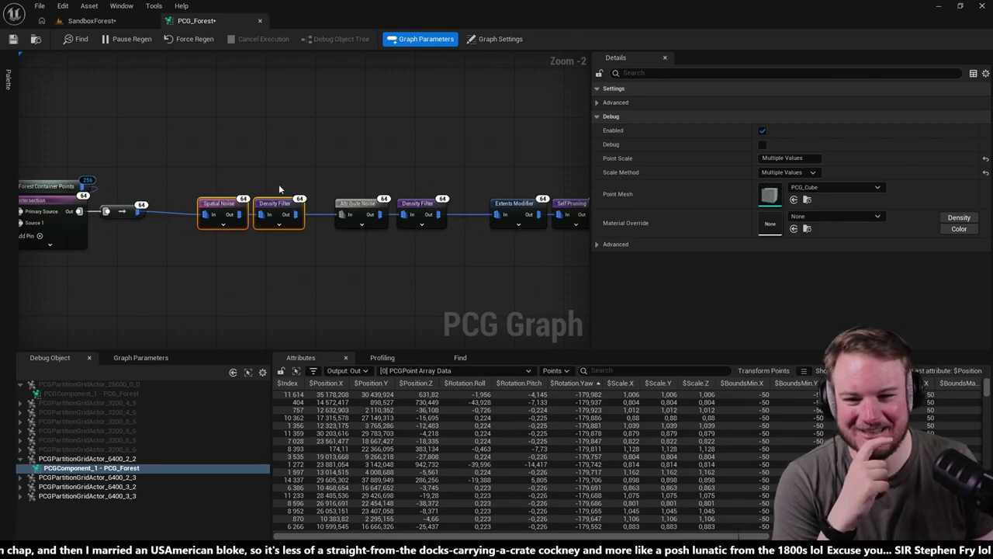
- Marquee-select every node in the row, Spatial Noise through Self Pruning
{"action": "left_click_drag", "start_coordinate": [375, 172], "coordinate": [313, 166]}
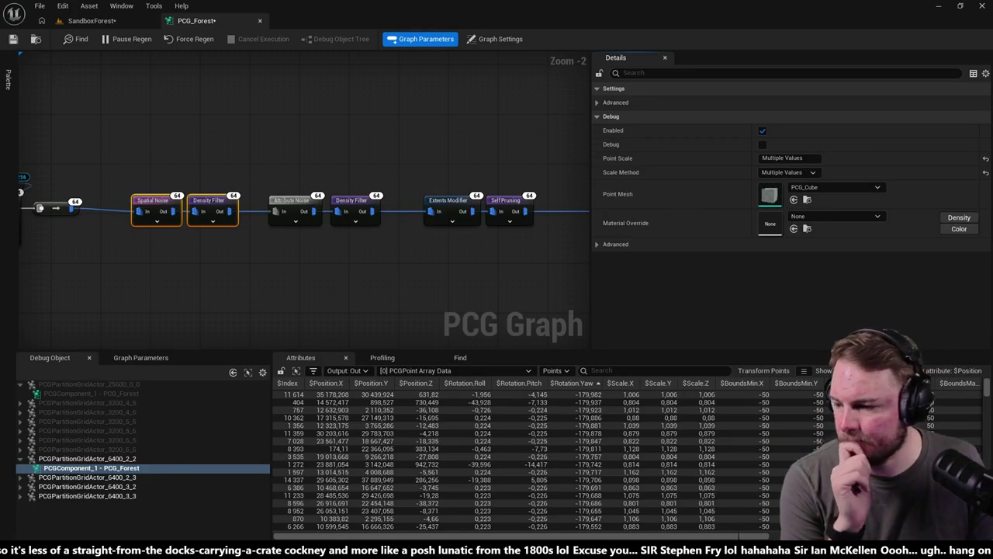
{"action": "left_click", "coordinate": [417, 118]}
{"action": "left_click_drag", "start_coordinate": [101, 159], "coordinate": [479, 208]}
{"action": "mouse_move", "coordinate": [41, 153]}
{"action": "left_mouse_down"}
{"action": "mouse_move", "coordinate": [381, 240]}
{"action": "mouse_move", "coordinate": [481, 251]}
{"action": "mouse_move", "coordinate": [489, 240]}
{"action": "mouse_move", "coordinate": [539, 232]}
{"action": "mouse_move", "coordinate": [204, 181]}
{"action": "mouse_move", "coordinate": [228, 192]}
{"action": "left_mouse_up"}
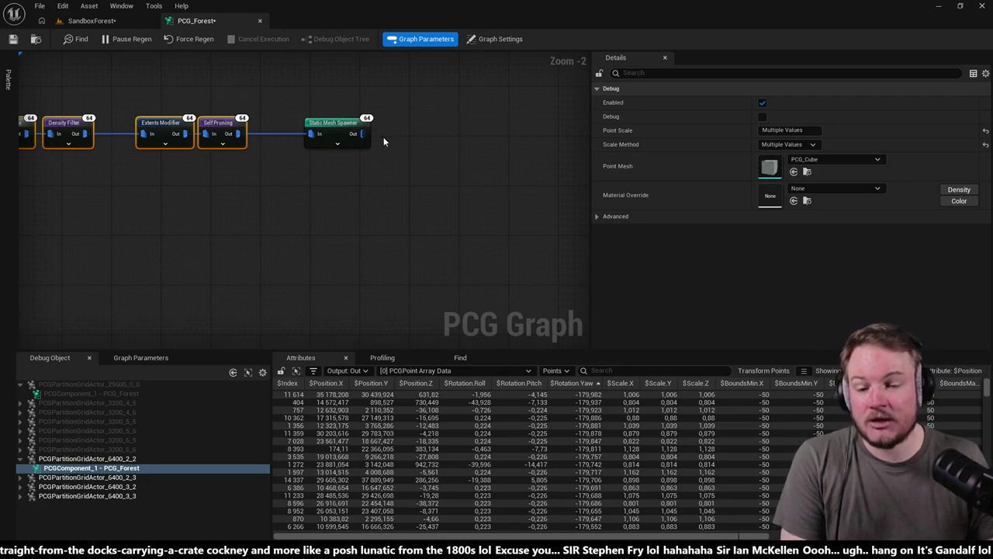
- Box-select the node row and add a comment box around it
{"action": "scroll", "coordinate": [384, 136], "scroll_direction": "down", "scroll_amount": 4}
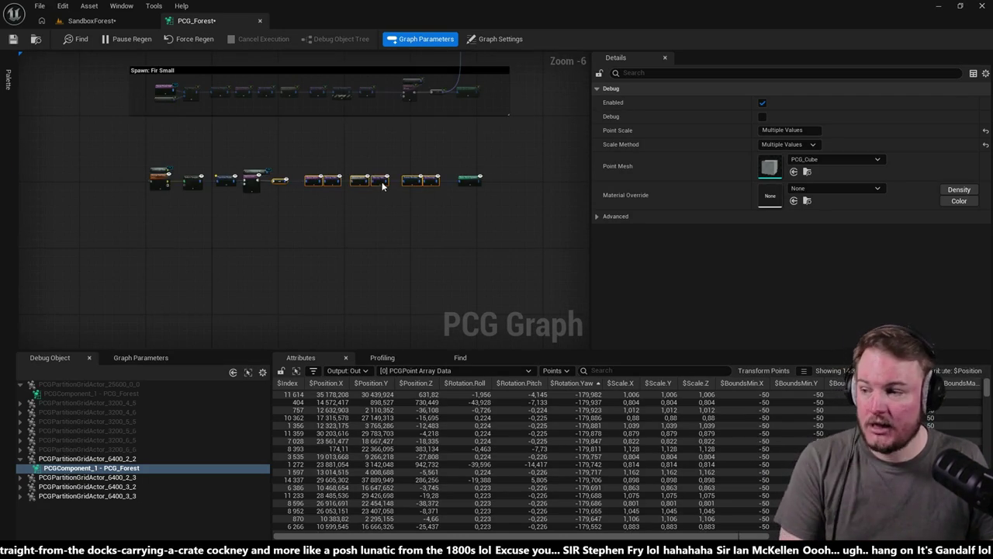
{"action": "left_click_drag", "start_coordinate": [109, 151], "coordinate": [502, 245]}
{"action": "key", "text": "c"}
- Enlarge the comment box to enclose the whole chain, then view SandboxForest
{"action": "scroll", "coordinate": [262, 170], "scroll_direction": "up", "scroll_amount": 7}
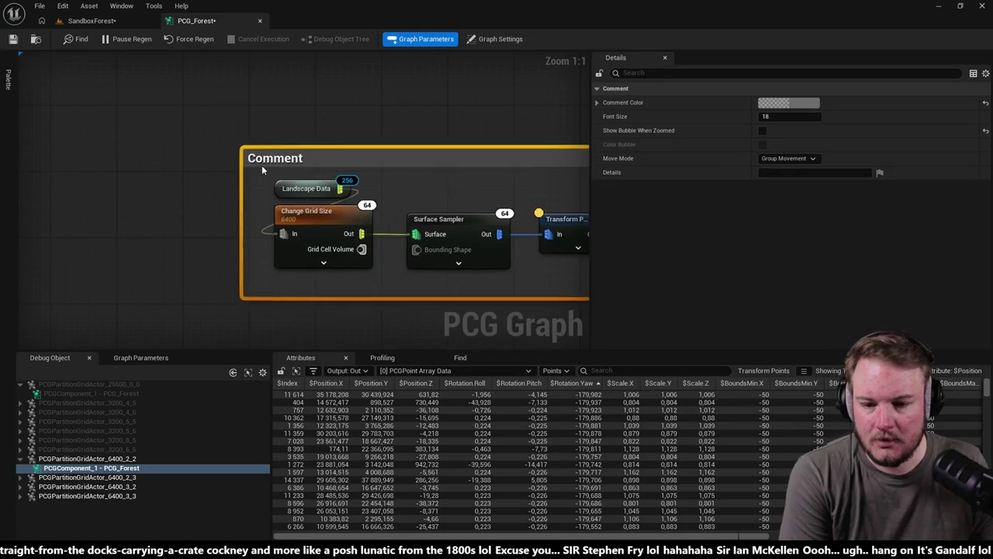
{"action": "scroll", "coordinate": [264, 186], "scroll_direction": "down", "scroll_amount": 5}
{"action": "scroll", "coordinate": [524, 242], "scroll_direction": "up", "scroll_amount": 3}
{"action": "left_click", "coordinate": [524, 242]}
{"action": "left_click_drag", "start_coordinate": [415, 199], "coordinate": [520, 236]}
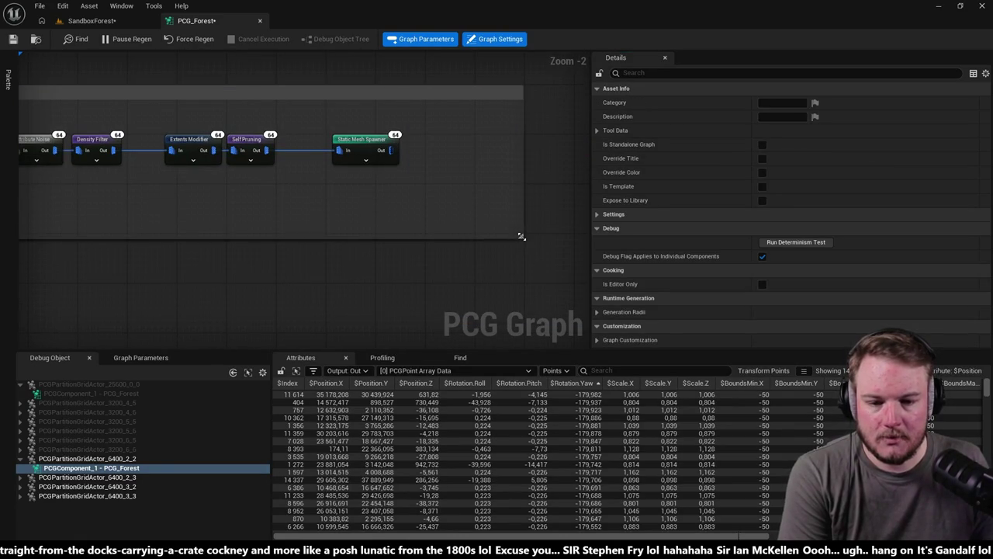
{"action": "scroll", "coordinate": [386, 194], "scroll_direction": "down", "scroll_amount": 2}
{"action": "scroll", "coordinate": [494, 187], "scroll_direction": "up", "scroll_amount": 1}
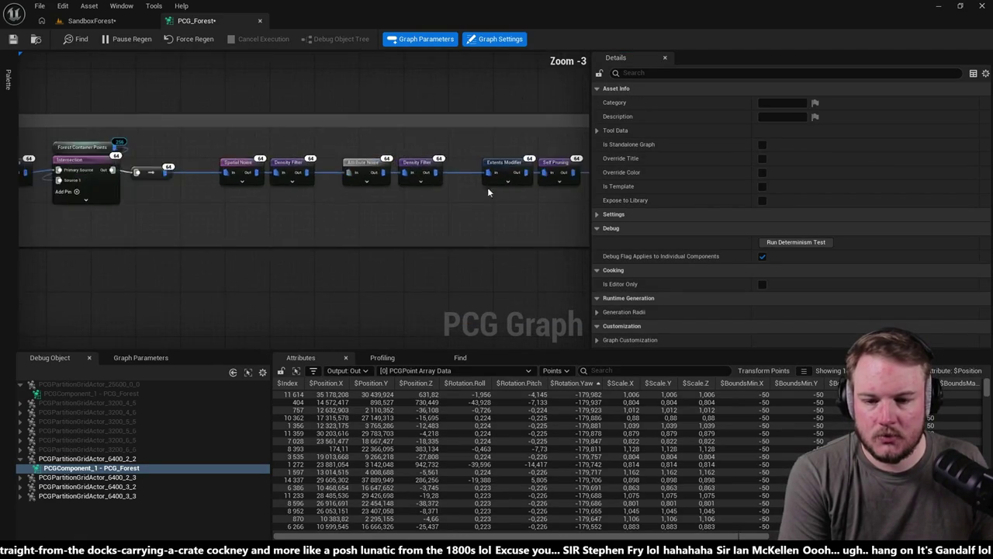
{"action": "scroll", "coordinate": [222, 162], "scroll_direction": "down", "scroll_amount": 2}
{"action": "left_click", "coordinate": [91, 20]}
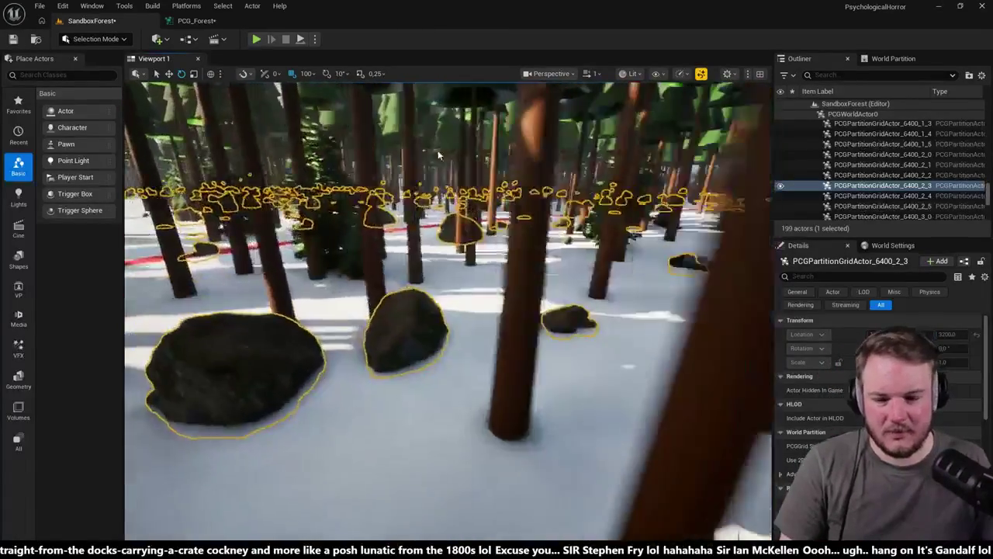
- Fly the camera through the snowy forest and turn toward the rocks among the trees
{"action": "key", "text": "Escape"}
{"action": "mouse_move", "coordinate": [476, 390]}
{"action": "left_mouse_down"}
{"action": "mouse_move", "coordinate": [481, 373]}
{"action": "mouse_move", "coordinate": [476, 391]}
{"action": "left_mouse_up"}
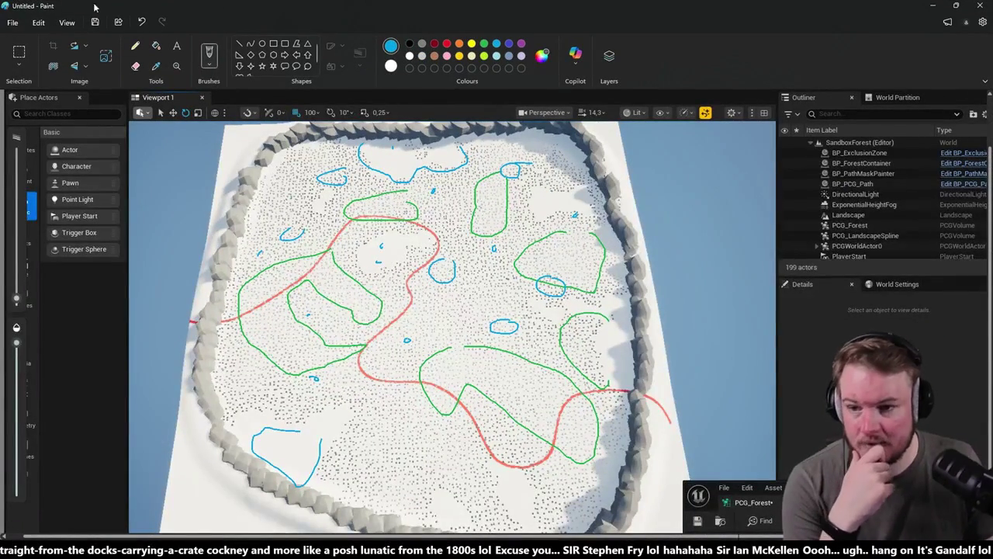
- Start a new blank image in Paint, discarding the old screenshot without saving
{"action": "left_click", "coordinate": [12, 22]}
{"action": "left_click", "coordinate": [33, 42]}
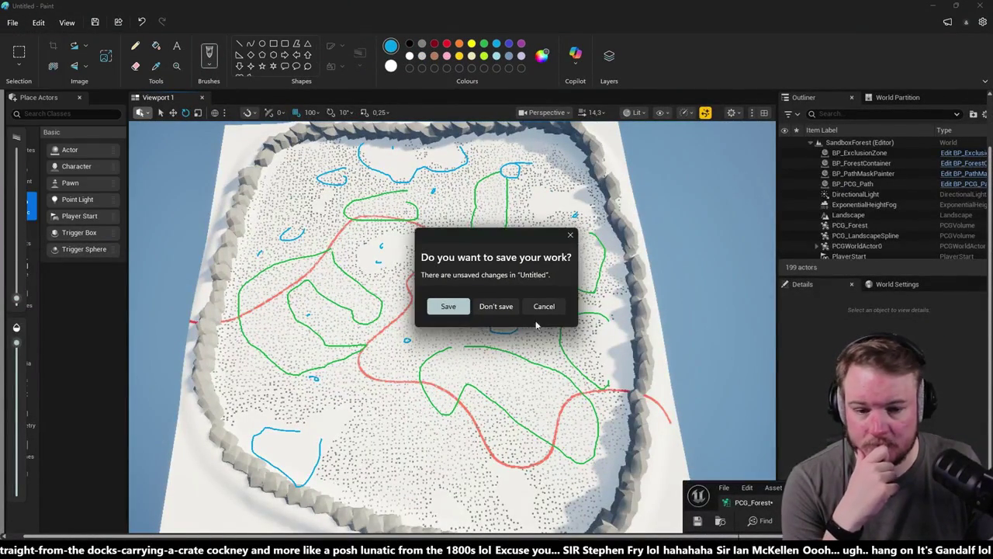
{"action": "left_click", "coordinate": [513, 308]}
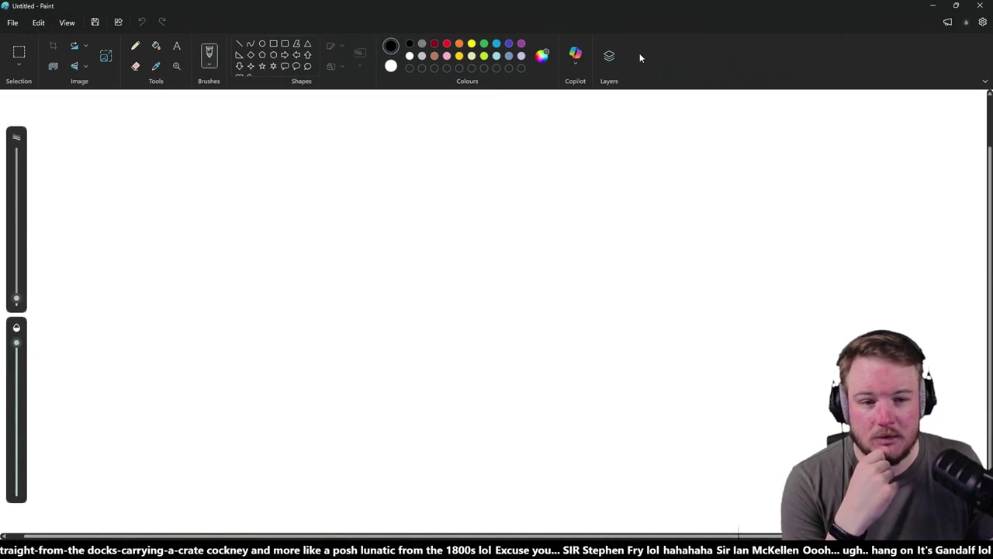
- Fill the canvas black, choose a white brush, and add an empty layer above it
{"action": "left_click", "coordinate": [609, 62]}
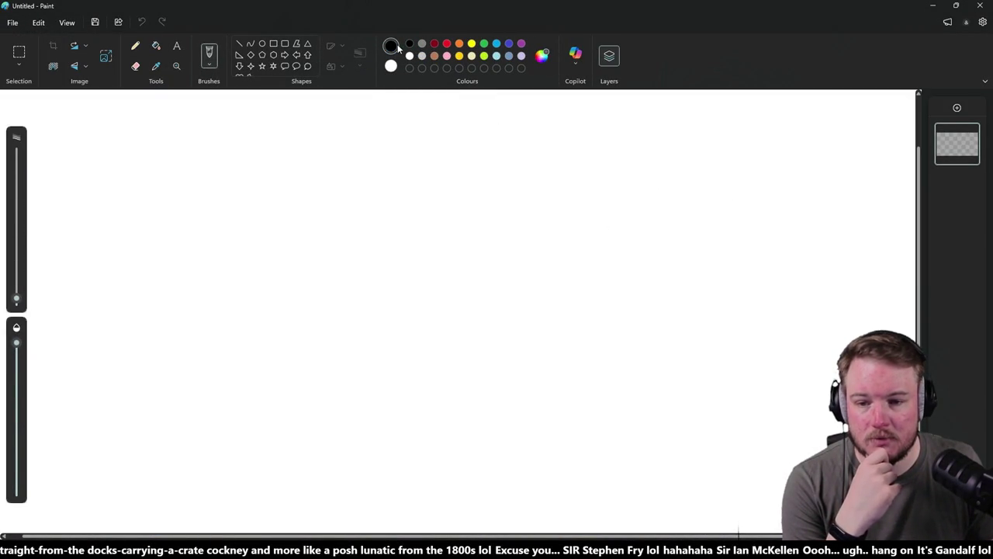
{"action": "left_click", "coordinate": [156, 45]}
{"action": "left_click", "coordinate": [295, 124]}
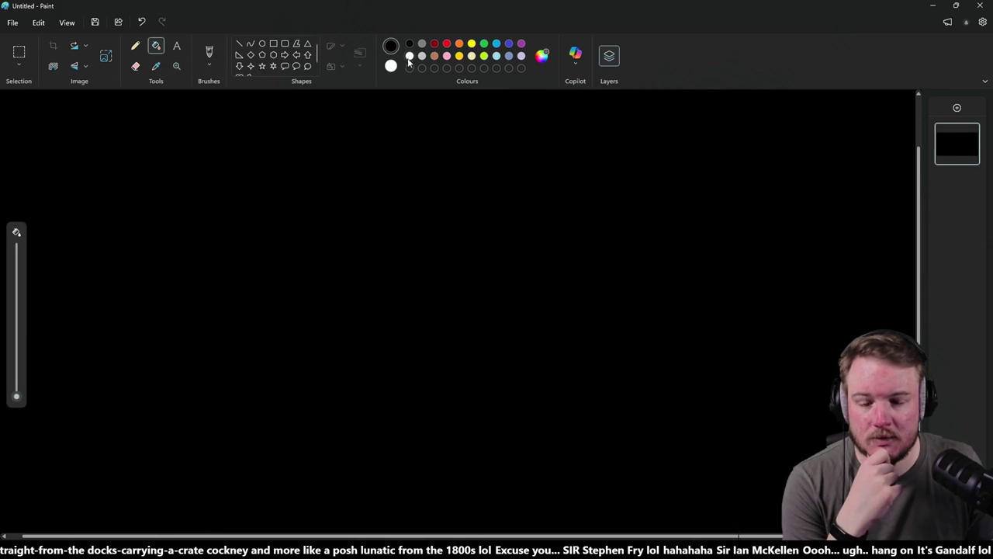
{"action": "left_click", "coordinate": [391, 66]}
{"action": "left_click", "coordinate": [209, 52]}
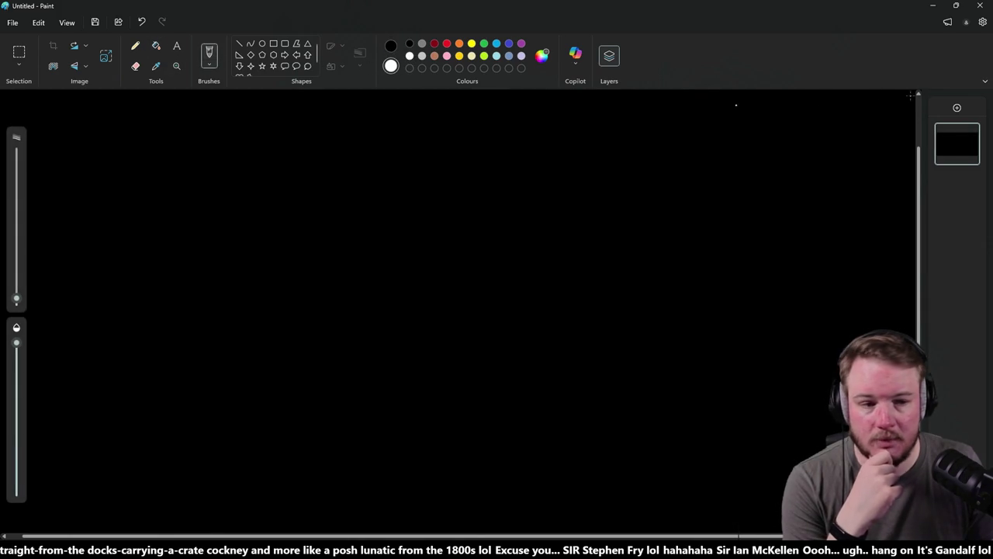
{"action": "left_click", "coordinate": [956, 108]}
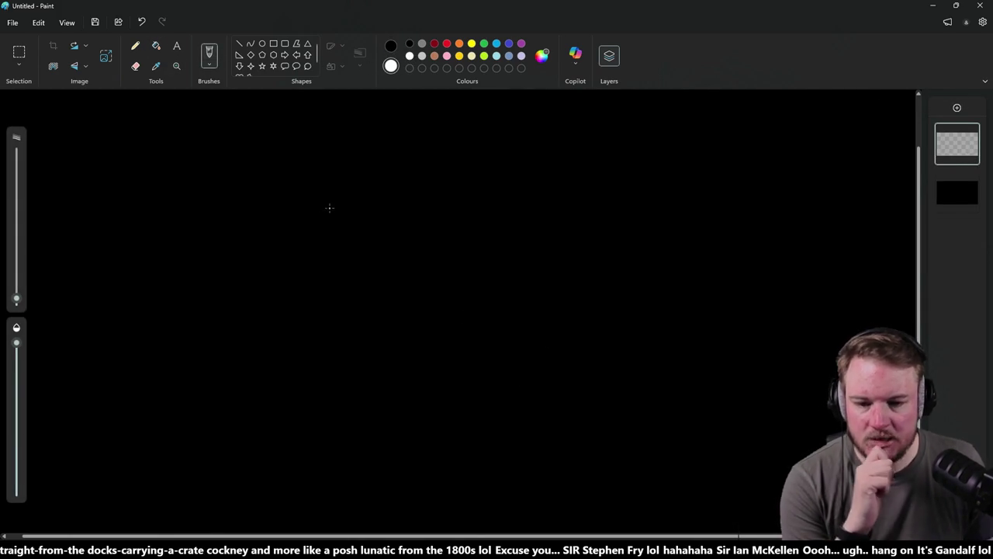
- Sketch a small white rock cluster with arrows pointing right, up, down-left and down
{"action": "mouse_move", "coordinate": [183, 140]}
{"action": "left_mouse_down"}
{"action": "mouse_move", "coordinate": [152, 156]}
{"action": "mouse_move", "coordinate": [181, 162]}
{"action": "mouse_move", "coordinate": [187, 143]}
{"action": "mouse_move", "coordinate": [246, 132]}
{"action": "left_mouse_up"}
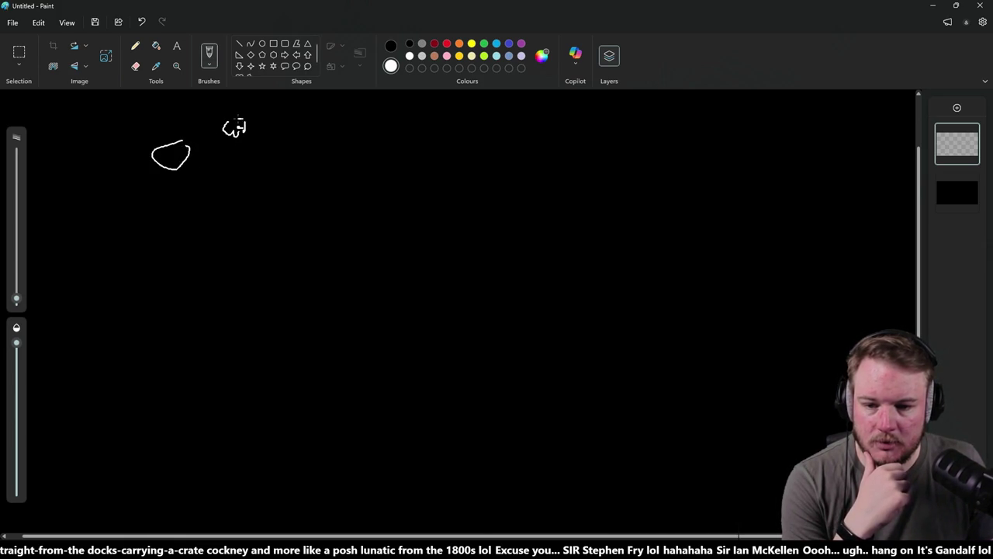
{"action": "left_click_drag", "start_coordinate": [239, 200], "coordinate": [256, 183]}
{"action": "mouse_move", "coordinate": [190, 197]}
{"action": "left_mouse_down"}
{"action": "mouse_move", "coordinate": [182, 204]}
{"action": "mouse_move", "coordinate": [201, 201]}
{"action": "left_mouse_up"}
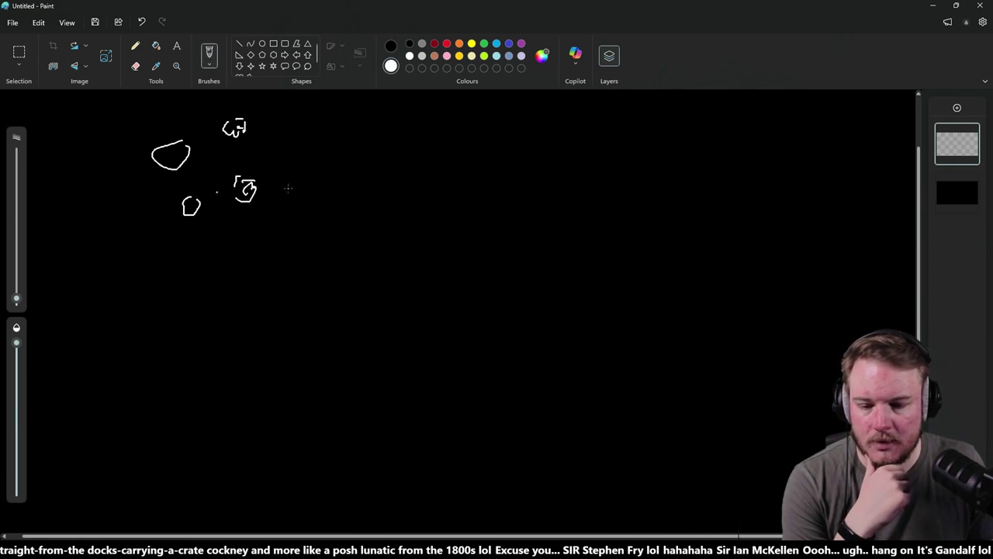
{"action": "left_click_drag", "start_coordinate": [281, 154], "coordinate": [309, 146]}
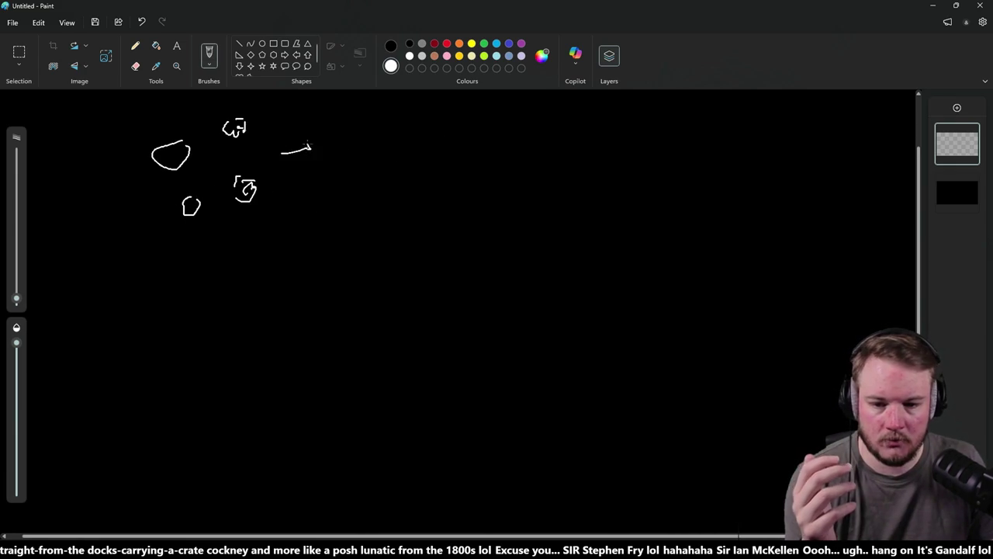
{"action": "left_click_drag", "start_coordinate": [187, 110], "coordinate": [171, 88]}
{"action": "left_click_drag", "start_coordinate": [120, 208], "coordinate": [112, 218]}
{"action": "mouse_move", "coordinate": [239, 227]}
{"action": "left_mouse_down"}
{"action": "mouse_move", "coordinate": [240, 253]}
{"action": "mouse_move", "coordinate": [245, 246]}
{"action": "left_mouse_up"}
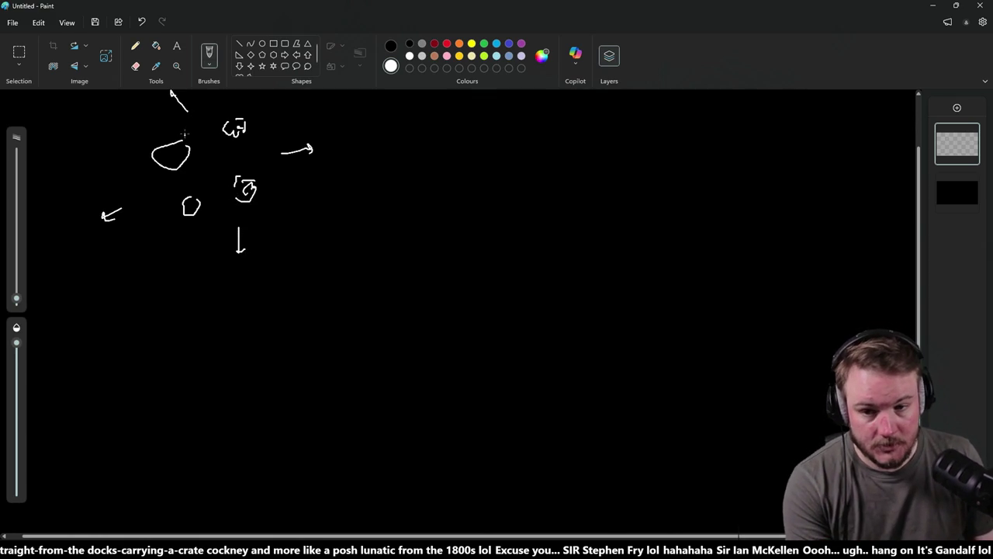
{"action": "left_click_drag", "start_coordinate": [192, 157], "coordinate": [193, 160]}
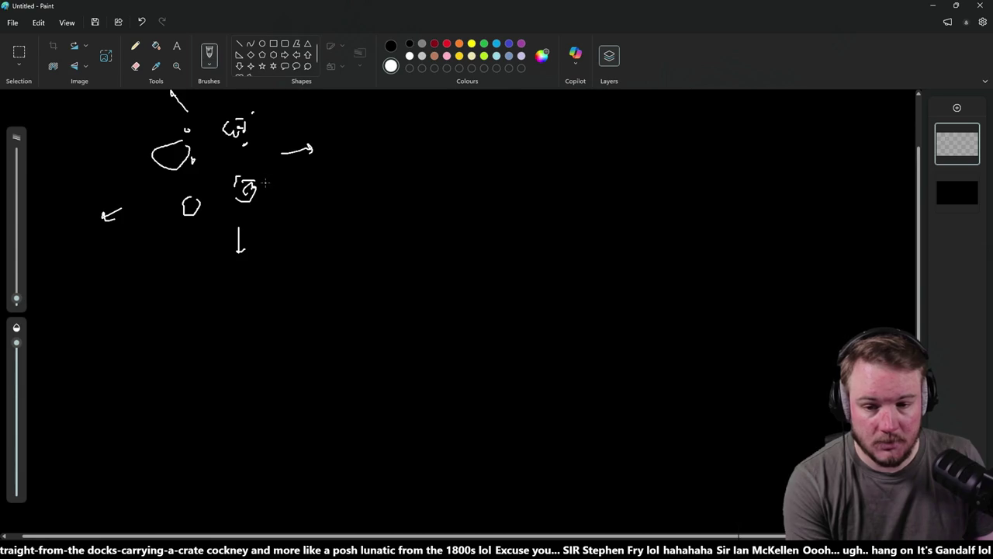
{"action": "left_click", "coordinate": [226, 198]}
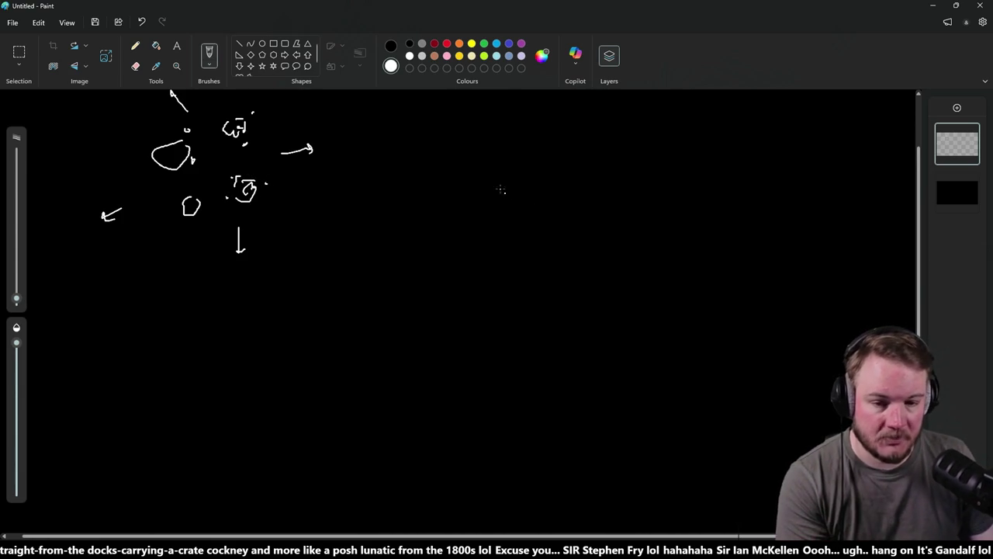
- Draw two large closed outlines to the right of the rock cluster
{"action": "mouse_move", "coordinate": [458, 114]}
{"action": "left_mouse_down"}
{"action": "mouse_move", "coordinate": [376, 218]}
{"action": "mouse_move", "coordinate": [480, 180]}
{"action": "mouse_move", "coordinate": [501, 109]}
{"action": "mouse_move", "coordinate": [463, 130]}
{"action": "left_mouse_up"}
{"action": "left_click_drag", "start_coordinate": [394, 181], "coordinate": [411, 183]}
{"action": "mouse_move", "coordinate": [618, 130]}
{"action": "left_mouse_down"}
{"action": "mouse_move", "coordinate": [593, 155]}
{"action": "mouse_move", "coordinate": [703, 215]}
{"action": "mouse_move", "coordinate": [733, 144]}
{"action": "mouse_move", "coordinate": [644, 120]}
{"action": "left_mouse_up"}
{"action": "left_click_drag", "start_coordinate": [637, 149], "coordinate": [659, 159]}
{"action": "left_click_drag", "start_coordinate": [683, 166], "coordinate": [681, 178]}
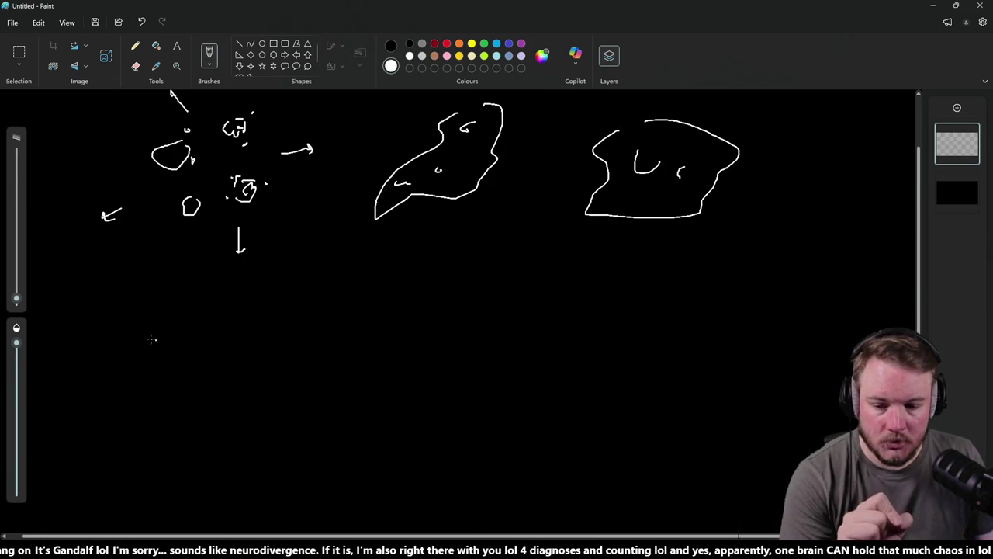
- Sketch two rock outlines below the diagram and an arrow toward the upper rock
{"action": "mouse_move", "coordinate": [167, 304]}
{"action": "left_mouse_down"}
{"action": "mouse_move", "coordinate": [146, 321]}
{"action": "mouse_move", "coordinate": [183, 346]}
{"action": "mouse_move", "coordinate": [168, 310]}
{"action": "left_mouse_up"}
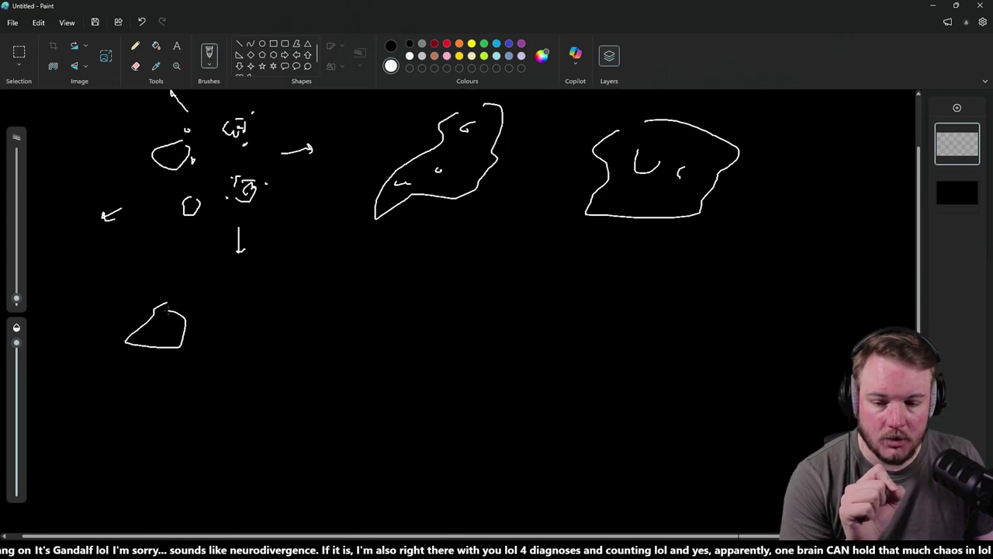
{"action": "left_click_drag", "start_coordinate": [134, 116], "coordinate": [154, 133]}
{"action": "mouse_move", "coordinate": [243, 317]}
{"action": "left_mouse_down"}
{"action": "mouse_move", "coordinate": [273, 340]}
{"action": "mouse_move", "coordinate": [273, 311]}
{"action": "mouse_move", "coordinate": [253, 311]}
{"action": "left_mouse_up"}
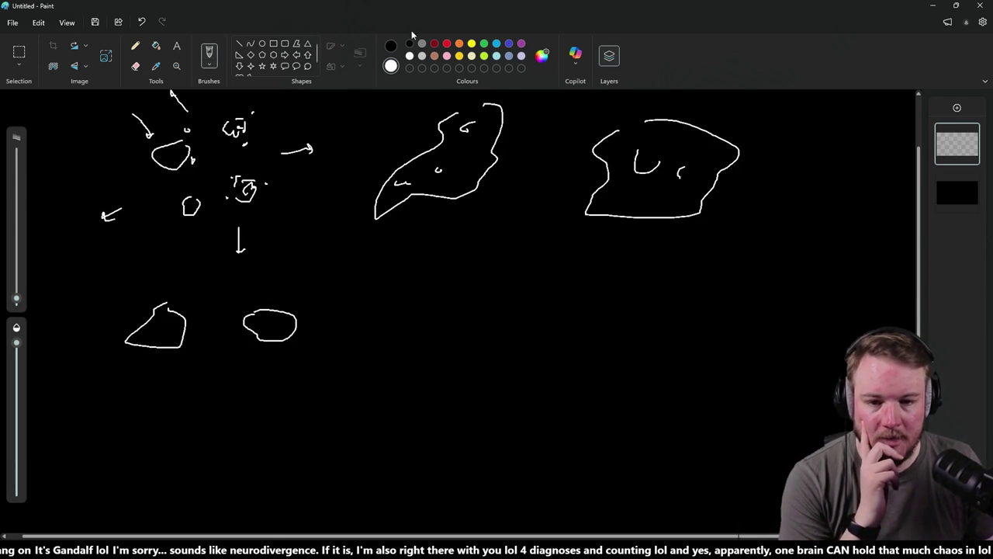
- Mark red crosses inside the middle and right large shapes
{"action": "right_click", "coordinate": [447, 44]}
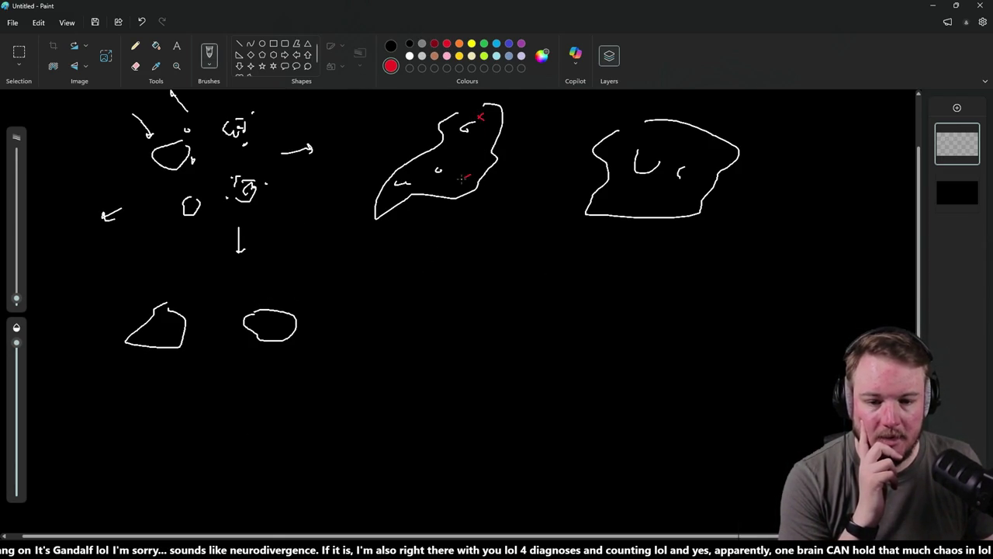
{"action": "left_click_drag", "start_coordinate": [419, 165], "coordinate": [404, 173]}
{"action": "mouse_move", "coordinate": [629, 197]}
{"action": "left_mouse_down"}
{"action": "mouse_move", "coordinate": [623, 203]}
{"action": "mouse_move", "coordinate": [638, 208]}
{"action": "left_mouse_up"}
{"action": "left_click_drag", "start_coordinate": [684, 145], "coordinate": [695, 137]}
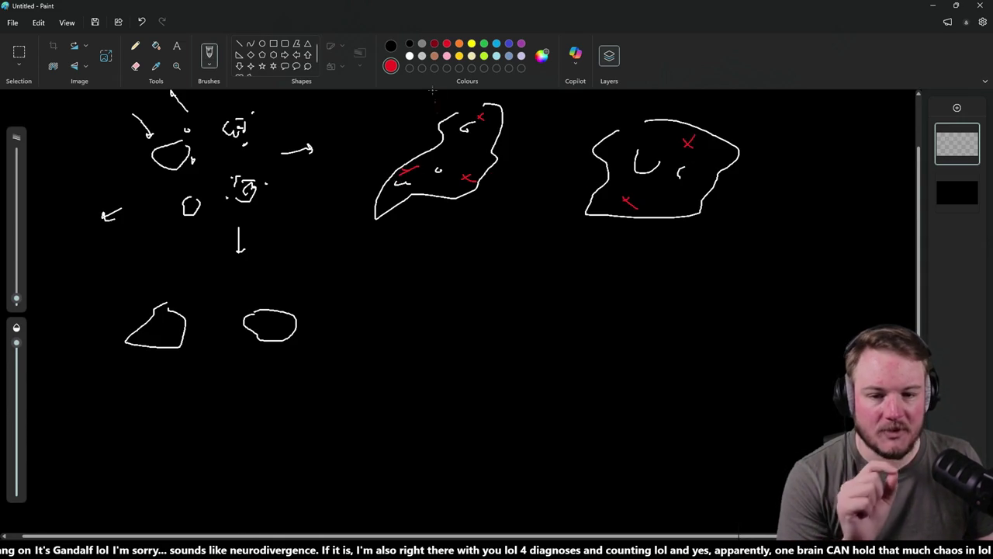
- Draw stacked red, blue and green bars below the shapes, labelling red L and blue M
{"action": "left_click", "coordinate": [491, 293]}
{"action": "mouse_move", "coordinate": [457, 285]}
{"action": "left_mouse_down"}
{"action": "mouse_move", "coordinate": [629, 283]}
{"action": "mouse_move", "coordinate": [458, 270]}
{"action": "left_mouse_up"}
{"action": "left_click", "coordinate": [509, 44]}
{"action": "mouse_move", "coordinate": [461, 307]}
{"action": "left_mouse_down"}
{"action": "mouse_move", "coordinate": [590, 304]}
{"action": "mouse_move", "coordinate": [628, 316]}
{"action": "mouse_move", "coordinate": [465, 327]}
{"action": "left_mouse_up"}
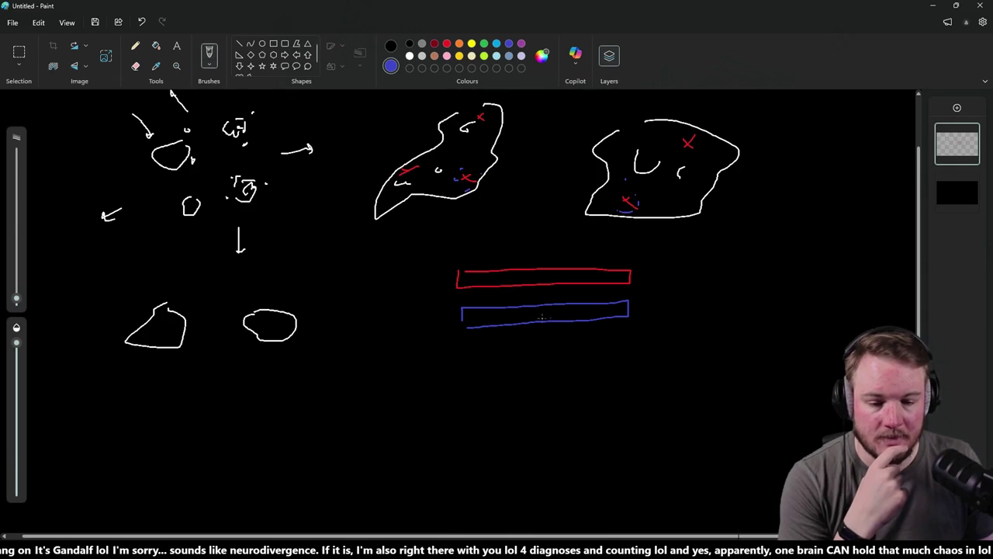
{"action": "mouse_move", "coordinate": [464, 306]}
{"action": "left_mouse_down"}
{"action": "mouse_move", "coordinate": [474, 295]}
{"action": "mouse_move", "coordinate": [477, 304]}
{"action": "left_mouse_up"}
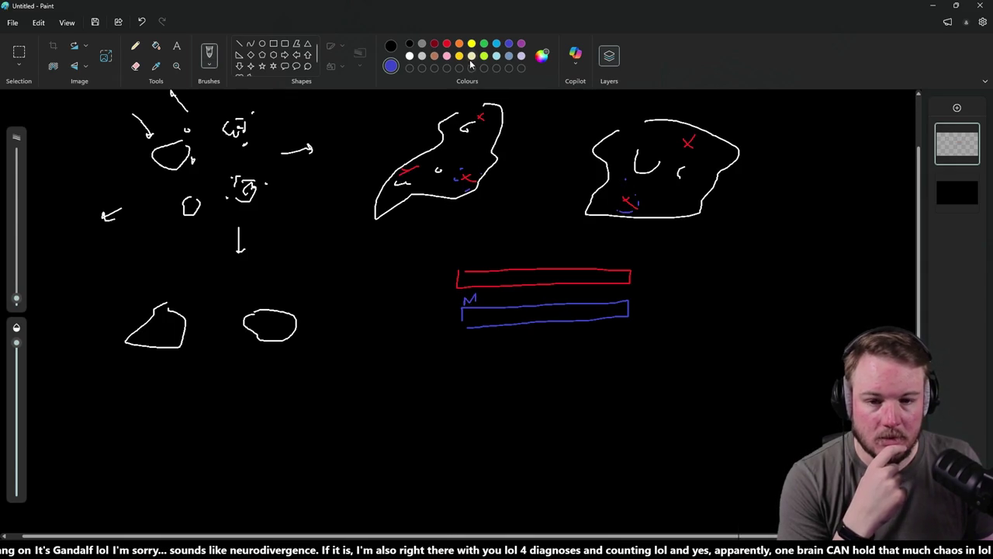
{"action": "left_click", "coordinate": [446, 44]}
{"action": "left_click_drag", "start_coordinate": [465, 252], "coordinate": [476, 263]}
{"action": "left_click", "coordinate": [484, 43]}
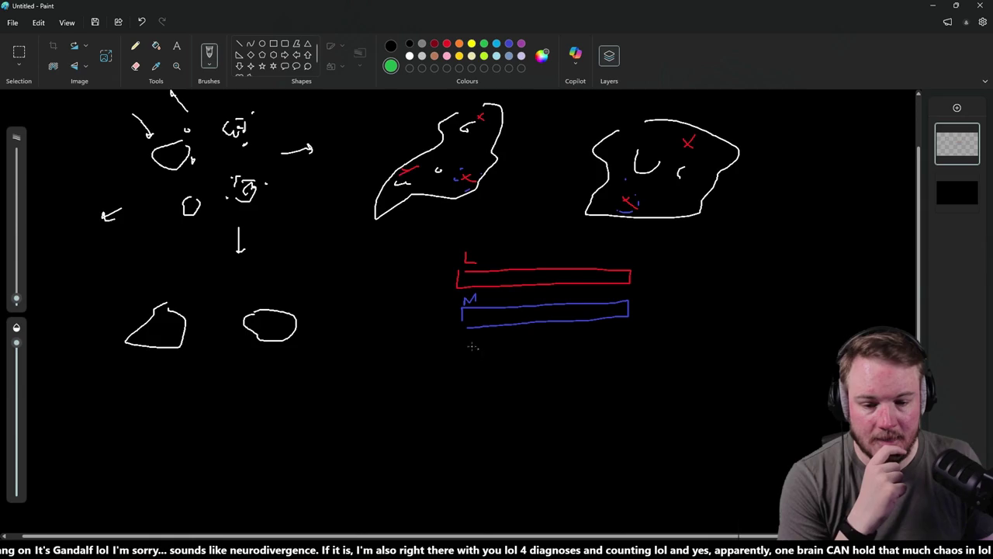
{"action": "mouse_move", "coordinate": [464, 345]}
{"action": "left_mouse_down"}
{"action": "mouse_move", "coordinate": [628, 341]}
{"action": "mouse_move", "coordinate": [626, 368]}
{"action": "mouse_move", "coordinate": [475, 373]}
{"action": "mouse_move", "coordinate": [469, 342]}
{"action": "left_mouse_up"}
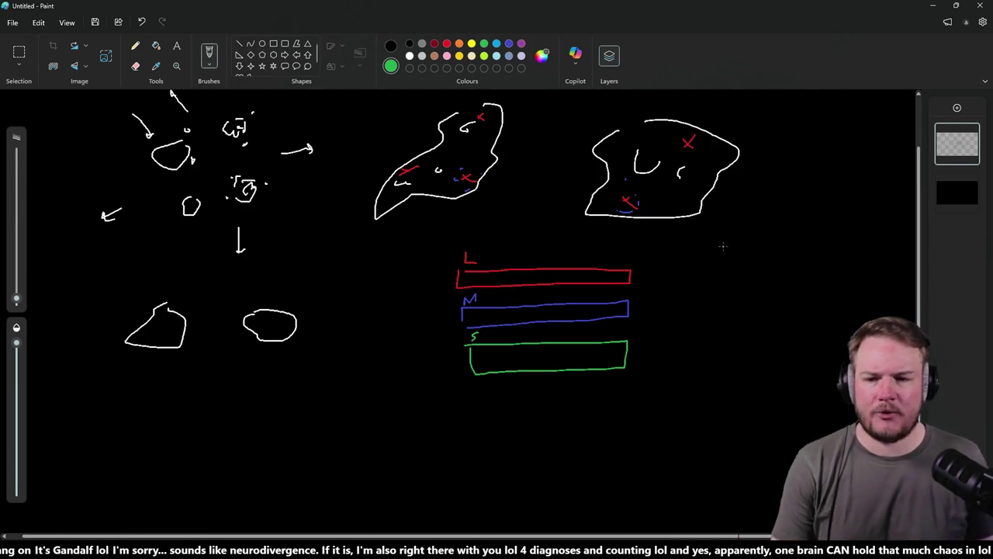
{"action": "left_click", "coordinate": [932, 7]}
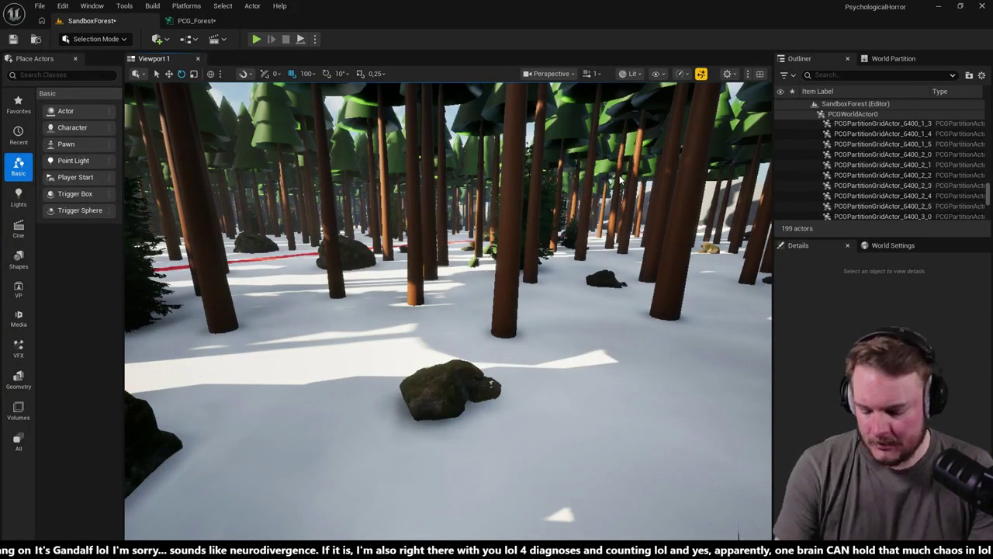
{"action": "key", "text": "alt+Tab"}
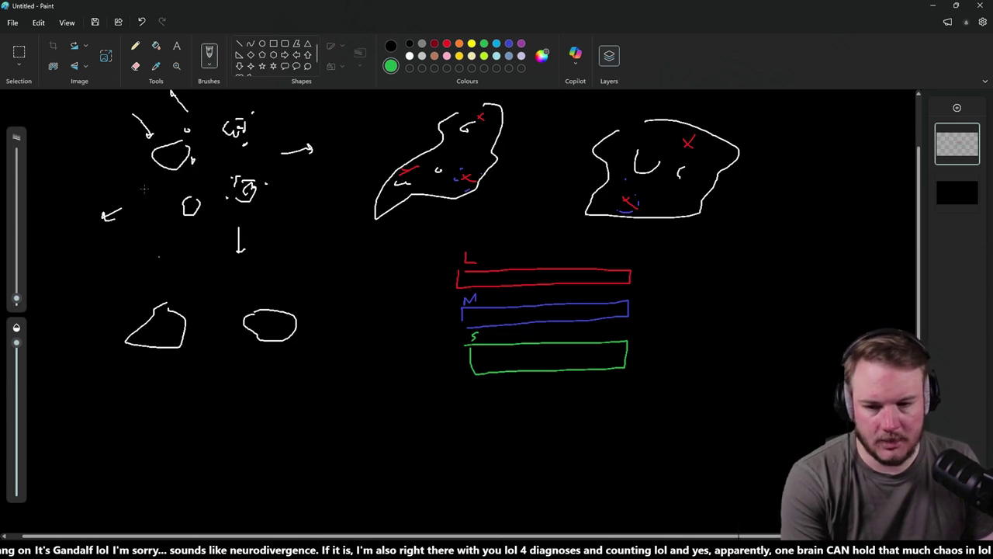
- Write white numbers beside the upper rock diagram and a 2 by the lower sketches, then minimize Paint
{"action": "left_click", "coordinate": [409, 56]}
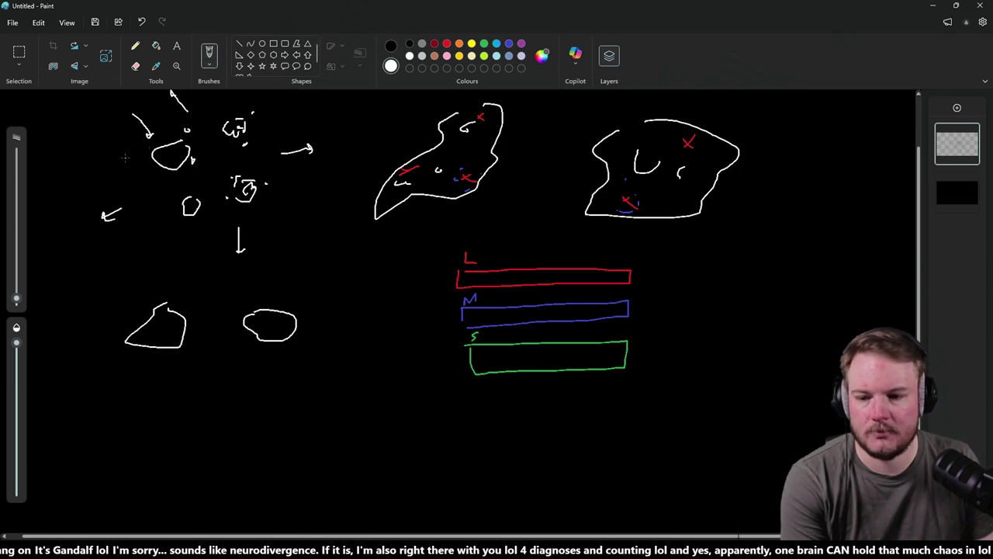
{"action": "left_click_drag", "start_coordinate": [73, 139], "coordinate": [75, 163]}
{"action": "mouse_move", "coordinate": [50, 313]}
{"action": "left_mouse_down"}
{"action": "mouse_move", "coordinate": [81, 315]}
{"action": "mouse_move", "coordinate": [87, 344]}
{"action": "left_mouse_up"}
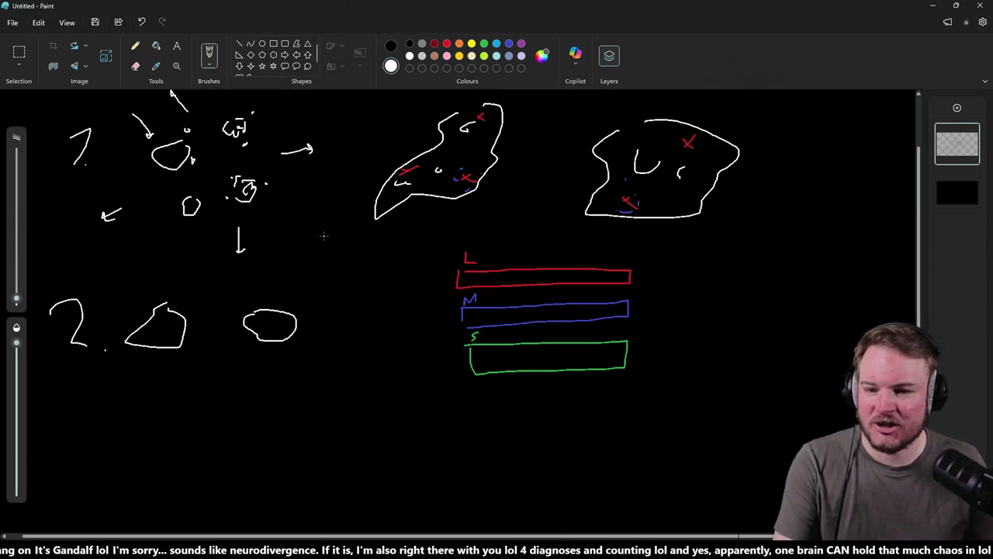
{"action": "left_click", "coordinate": [933, 8]}
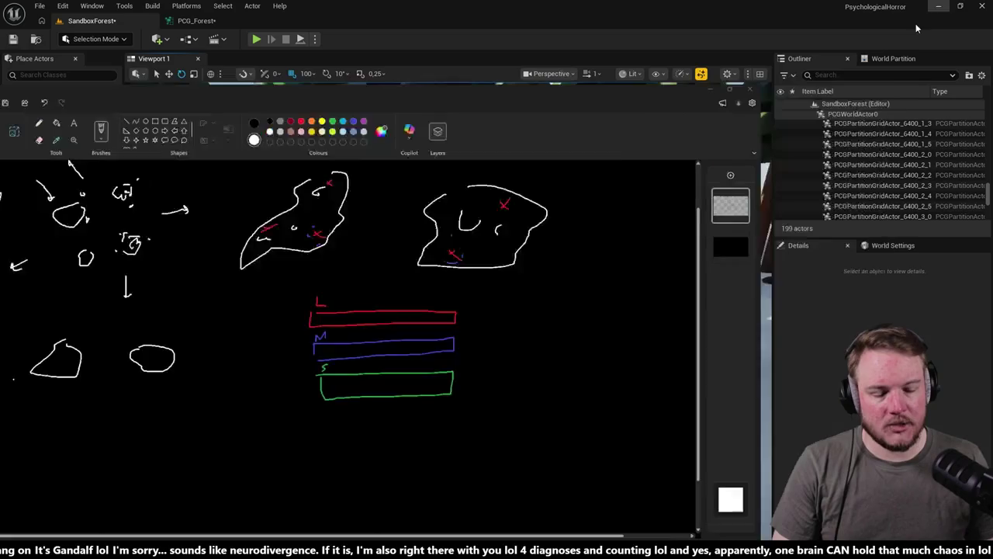
- Fly the camera through the forest, sweeping the view across the trees and scattered rocks
{"action": "mouse_move", "coordinate": [443, 270]}
{"action": "left_mouse_down"}
{"action": "mouse_move", "coordinate": [435, 264]}
{"action": "mouse_move", "coordinate": [458, 265]}
{"action": "mouse_move", "coordinate": [446, 276]}
{"action": "mouse_move", "coordinate": [476, 271]}
{"action": "left_mouse_up"}
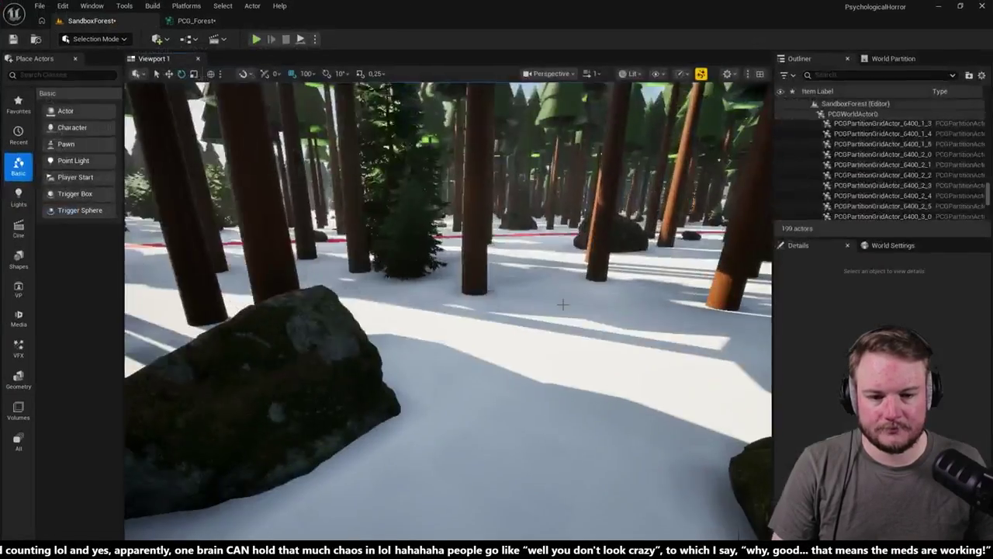
{"action": "mouse_move", "coordinate": [543, 310]}
{"action": "left_mouse_down"}
{"action": "mouse_move", "coordinate": [562, 301]}
{"action": "mouse_move", "coordinate": [565, 318]}
{"action": "mouse_move", "coordinate": [554, 301]}
{"action": "left_mouse_up"}
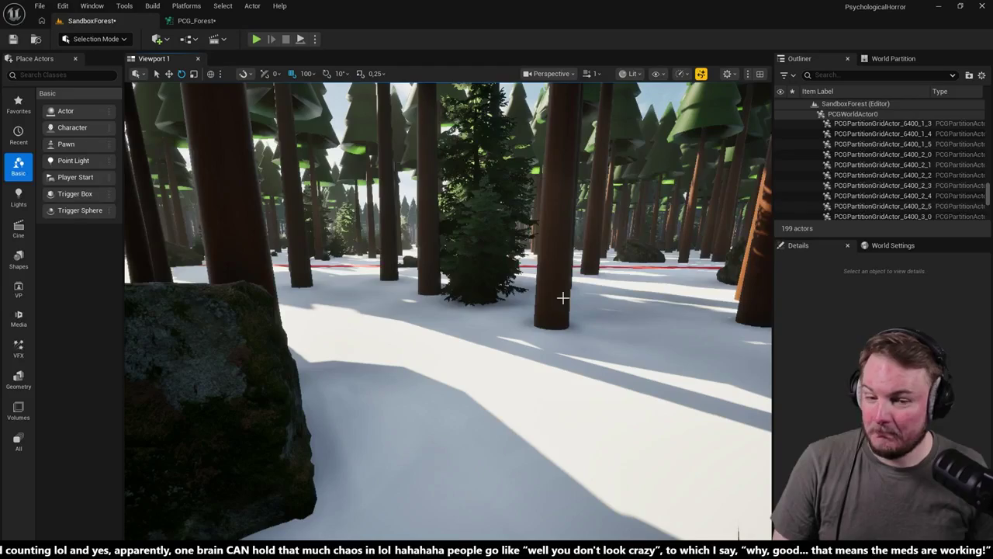
{"action": "left_click_drag", "start_coordinate": [562, 297], "coordinate": [541, 277]}
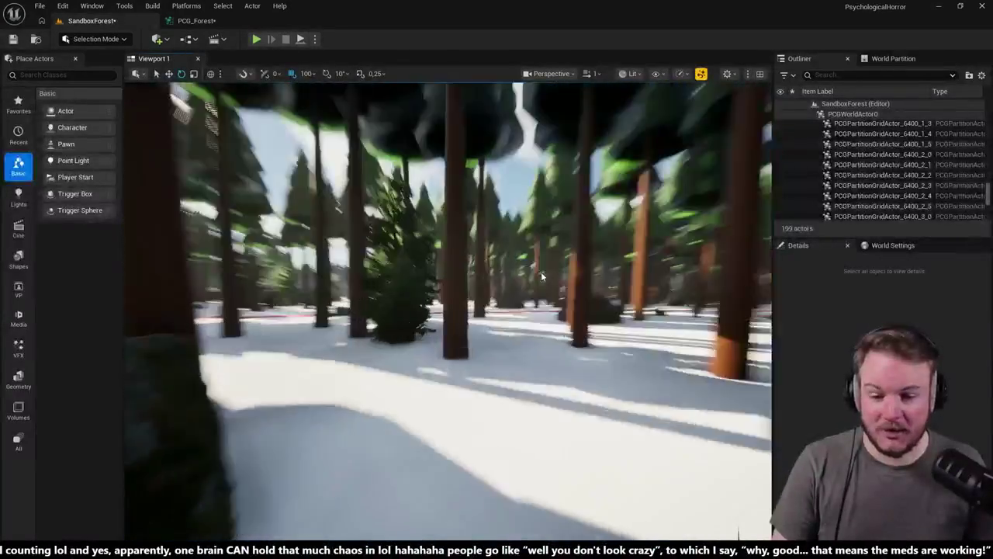
{"action": "left_click", "coordinate": [39, 5]}
- Open the AssetZoo level, saving PCG_Forest and SandboxForest first, and look around it
{"action": "left_click", "coordinate": [62, 57]}
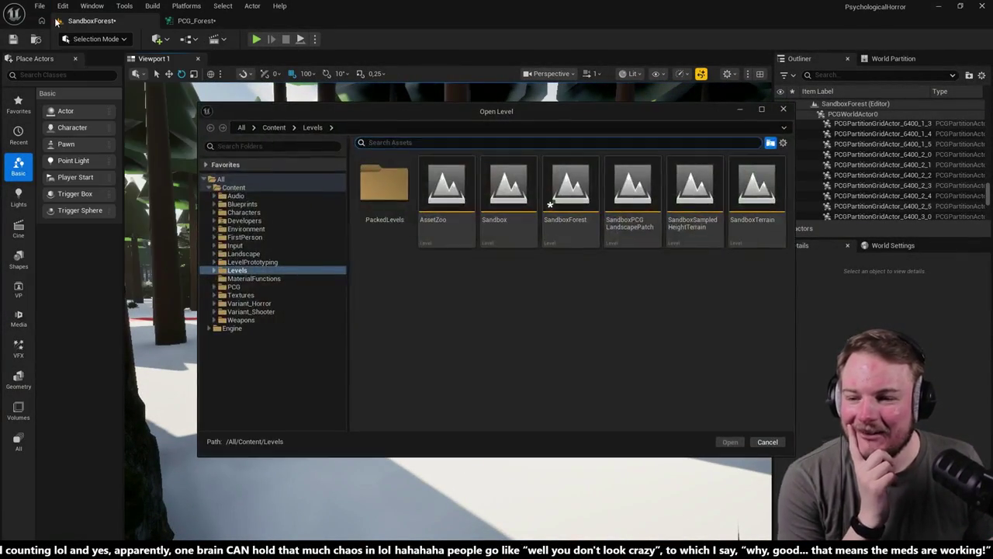
{"action": "double_click", "coordinate": [446, 186]}
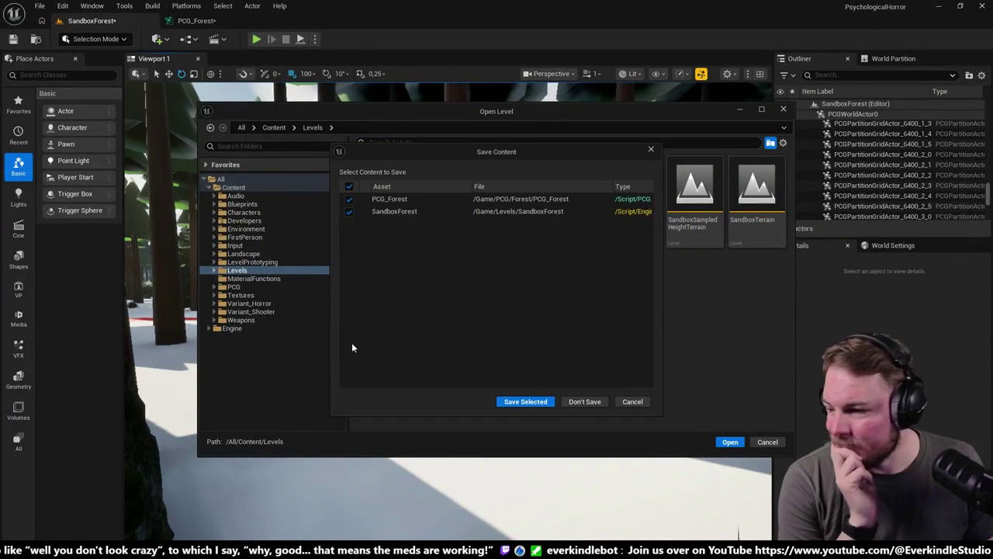
{"action": "left_click", "coordinate": [551, 402]}
{"action": "left_click_drag", "start_coordinate": [549, 401], "coordinate": [541, 296]}
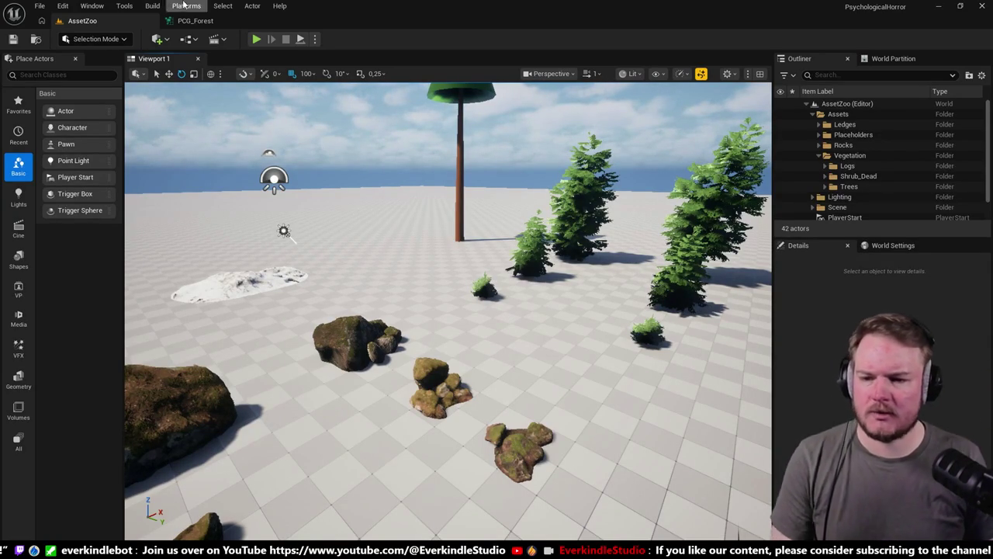
- Reopen the SandboxForest level from File > Recent Levels
{"action": "left_click", "coordinate": [39, 5]}
{"action": "mouse_move", "coordinate": [72, 69]}
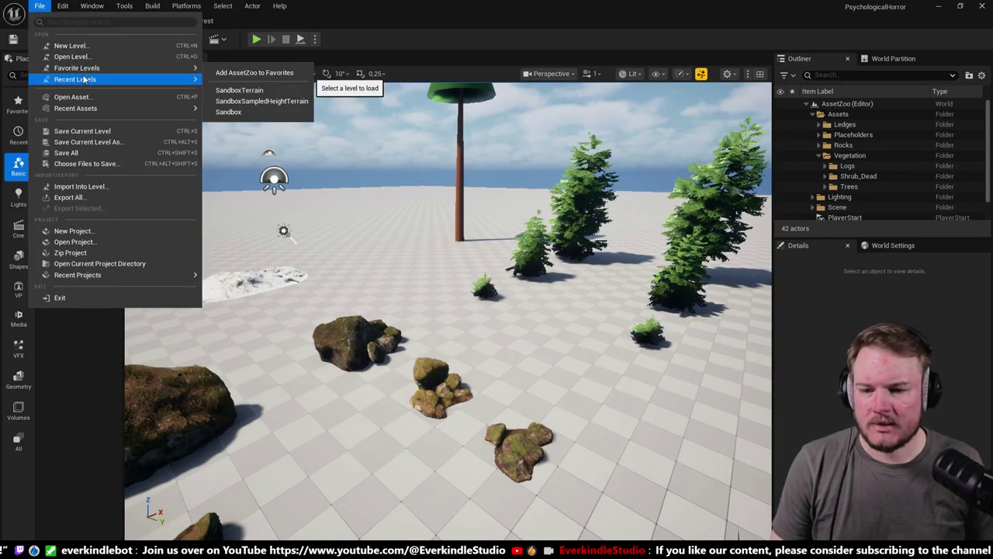
{"action": "mouse_move", "coordinate": [103, 80]}
{"action": "left_click", "coordinate": [247, 95]}
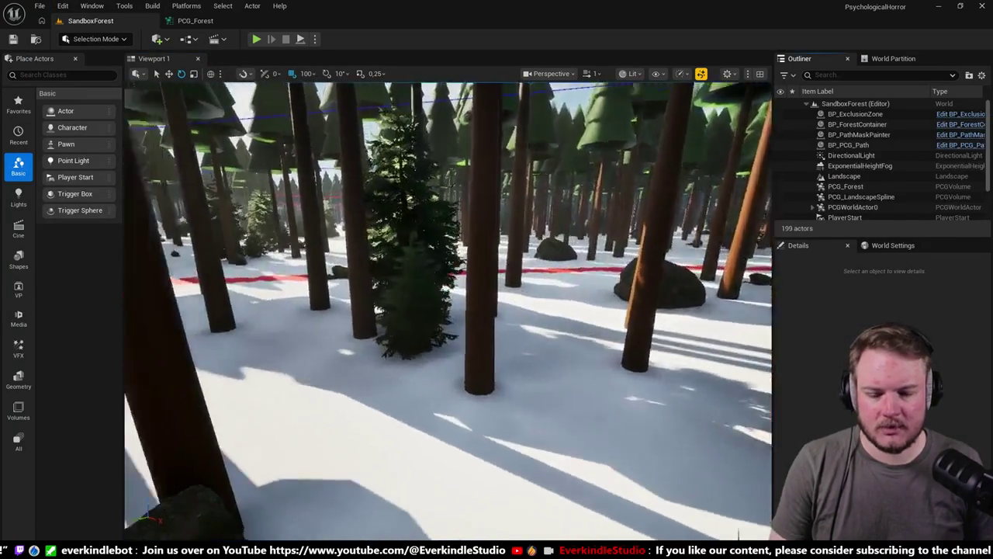
{"action": "mouse_move", "coordinate": [299, 250]}
{"action": "left_mouse_down"}
{"action": "mouse_move", "coordinate": [280, 226]}
{"action": "mouse_move", "coordinate": [299, 250]}
{"action": "left_mouse_up"}
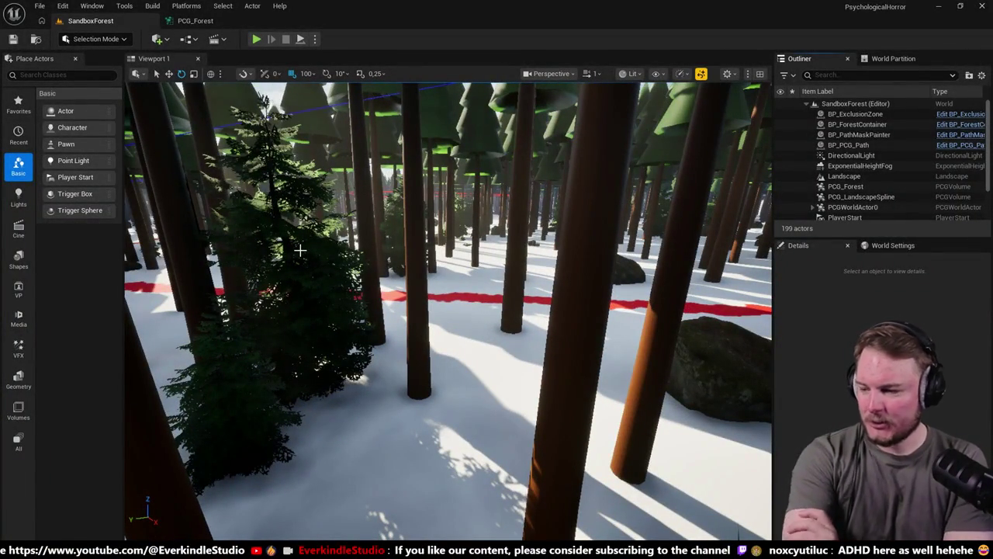
{"action": "left_click_drag", "start_coordinate": [381, 266], "coordinate": [381, 266]}
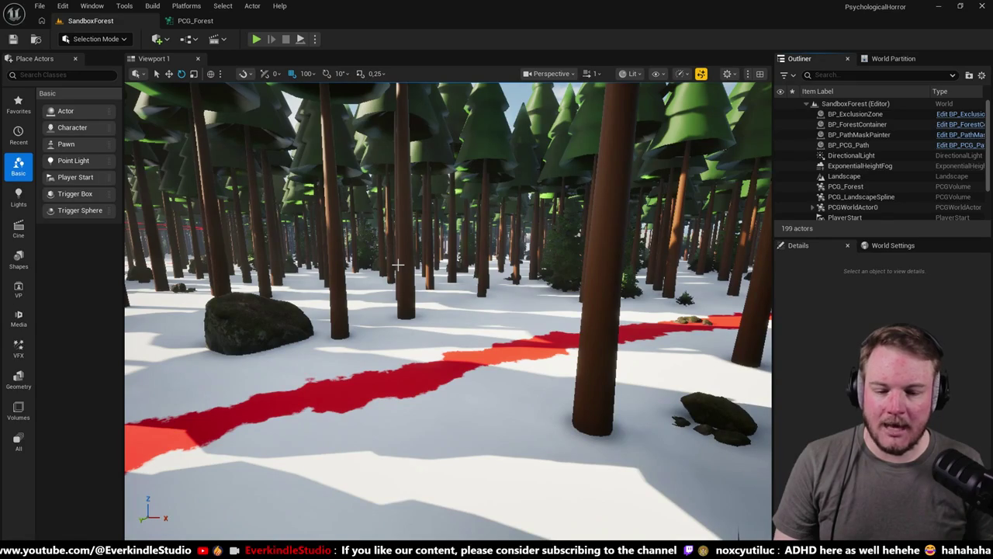
{"action": "mouse_move", "coordinate": [398, 264]}
{"action": "left_mouse_down"}
{"action": "mouse_move", "coordinate": [380, 225]}
{"action": "mouse_move", "coordinate": [405, 273]}
{"action": "left_mouse_up"}
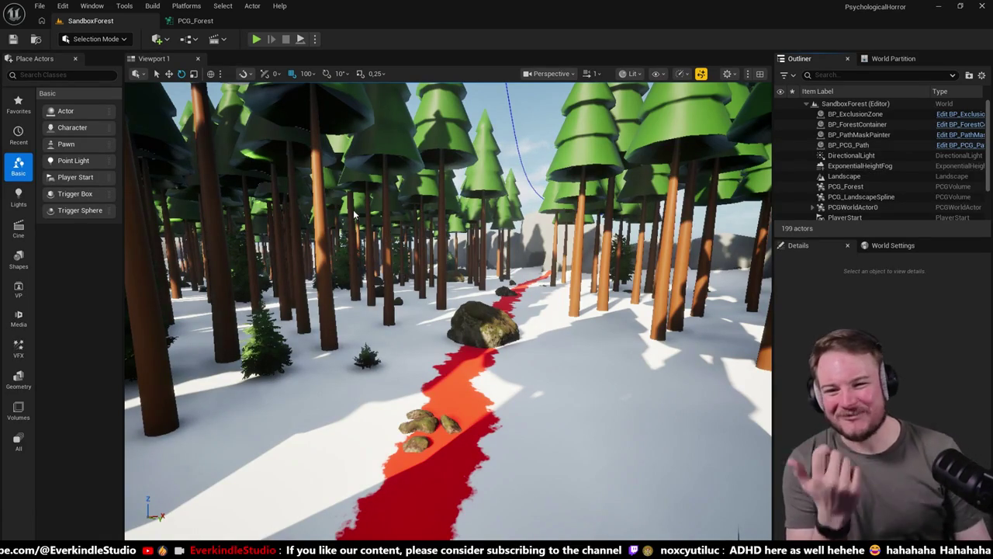
- In the PCG_Forest graph, drag the rock Static Mesh Spawner node right, then return to SandboxForest
{"action": "left_click", "coordinate": [191, 21]}
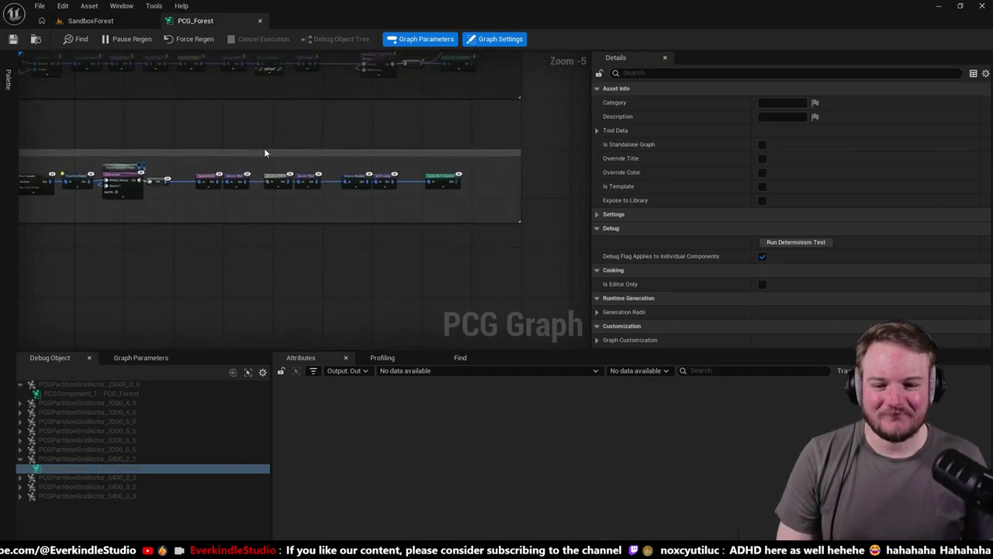
{"action": "scroll", "coordinate": [225, 146], "scroll_direction": "down", "scroll_amount": 1}
{"action": "mouse_move", "coordinate": [335, 191]}
{"action": "left_mouse_down"}
{"action": "mouse_move", "coordinate": [401, 166]}
{"action": "mouse_move", "coordinate": [361, 162]}
{"action": "mouse_move", "coordinate": [381, 298]}
{"action": "left_mouse_up"}
{"action": "scroll", "coordinate": [362, 162], "scroll_direction": "up", "scroll_amount": 1}
{"action": "scroll", "coordinate": [403, 262], "scroll_direction": "down", "scroll_amount": 1}
{"action": "scroll", "coordinate": [328, 185], "scroll_direction": "down", "scroll_amount": 1}
{"action": "mouse_move", "coordinate": [328, 184]}
{"action": "left_mouse_down"}
{"action": "mouse_move", "coordinate": [295, 221]}
{"action": "mouse_move", "coordinate": [241, 236]}
{"action": "mouse_move", "coordinate": [428, 226]}
{"action": "left_mouse_up"}
{"action": "scroll", "coordinate": [182, 228], "scroll_direction": "up", "scroll_amount": 2}
{"action": "left_click_drag", "start_coordinate": [180, 227], "coordinate": [567, 224]}
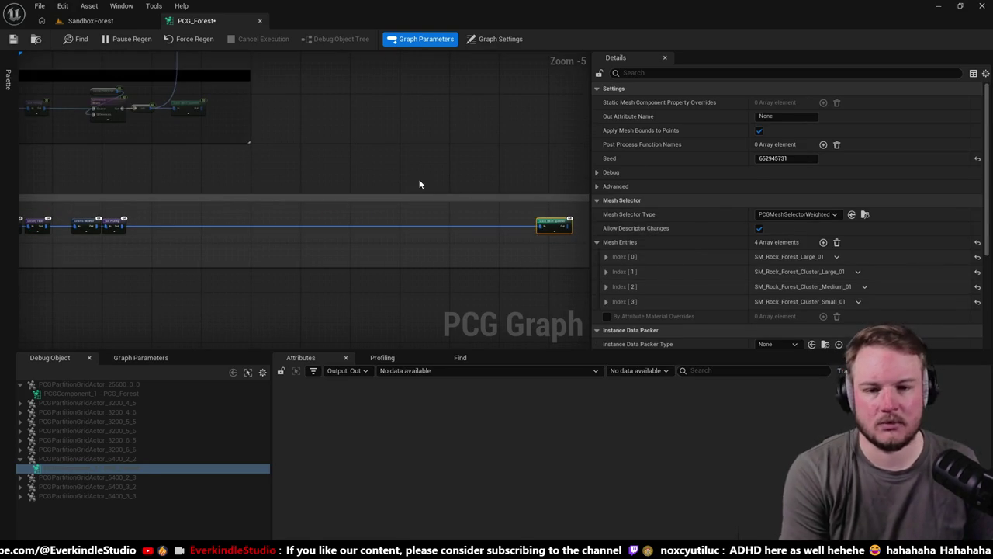
{"action": "mouse_move", "coordinate": [364, 153]}
{"action": "left_mouse_down"}
{"action": "mouse_move", "coordinate": [355, 233]}
{"action": "mouse_move", "coordinate": [388, 267]}
{"action": "mouse_move", "coordinate": [454, 216]}
{"action": "mouse_move", "coordinate": [428, 184]}
{"action": "left_mouse_up"}
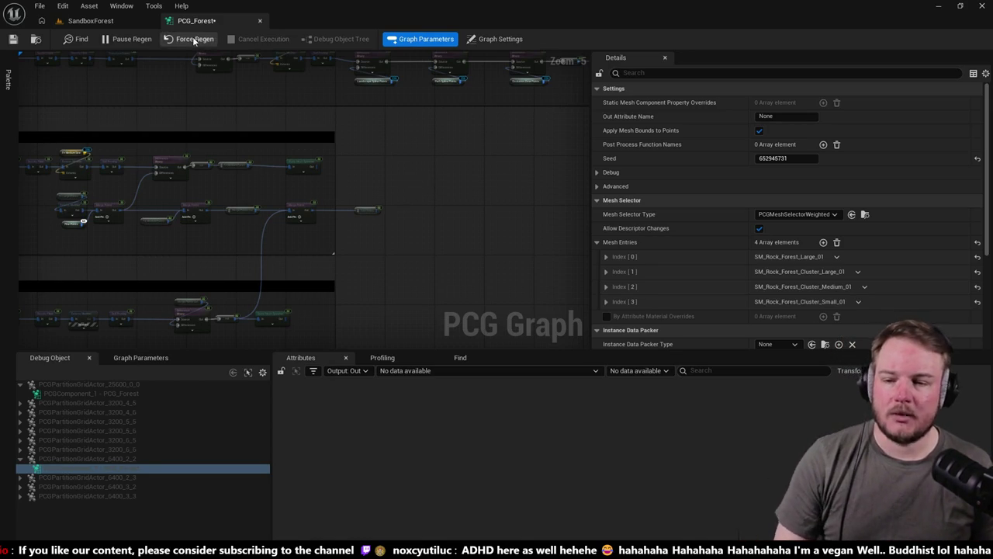
{"action": "left_click", "coordinate": [89, 21]}
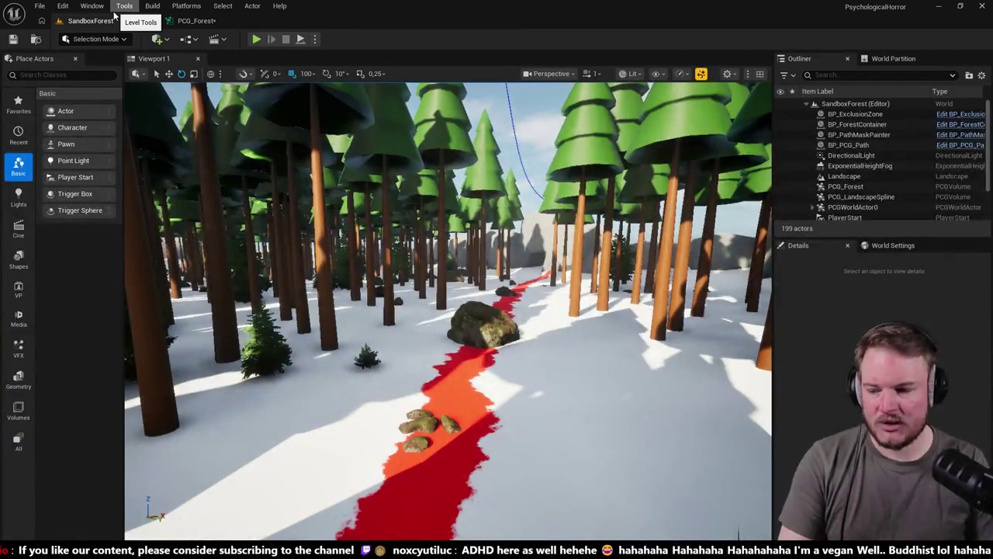
- Fly forward along the red path past rock clusters among the pines
{"action": "mouse_move", "coordinate": [355, 175]}
{"action": "left_mouse_down"}
{"action": "mouse_move", "coordinate": [346, 140]}
{"action": "mouse_move", "coordinate": [346, 155]}
{"action": "mouse_move", "coordinate": [381, 159]}
{"action": "mouse_move", "coordinate": [349, 171]}
{"action": "mouse_move", "coordinate": [363, 174]}
{"action": "left_mouse_up"}
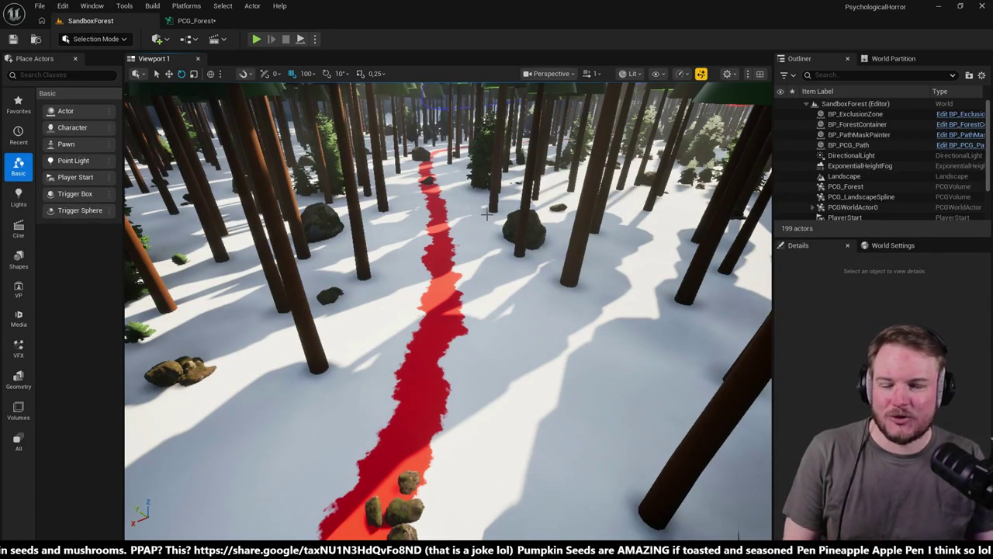
{"action": "left_click", "coordinate": [204, 20]}
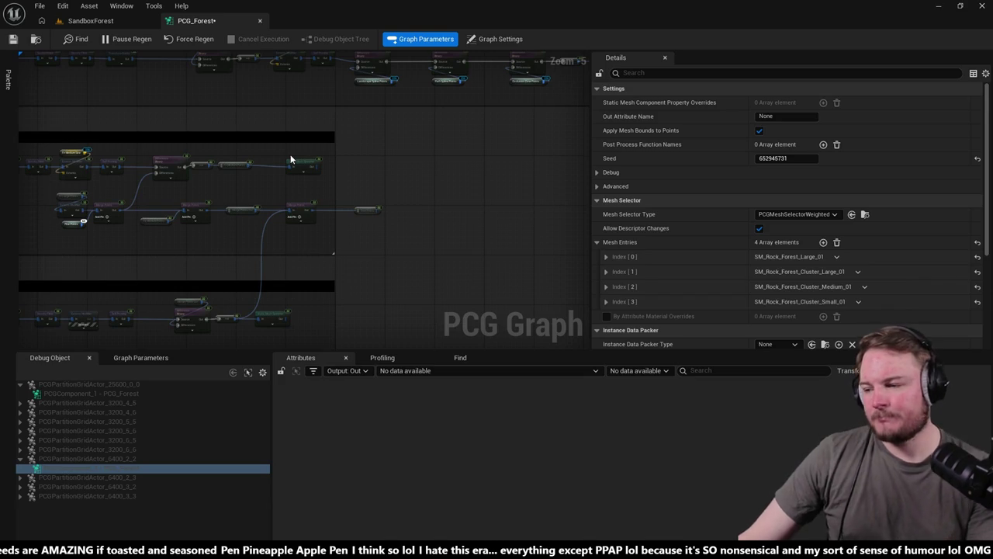
{"action": "left_click", "coordinate": [90, 20]}
- Fly along the red path, zoom out the PCG_Forest graph, then return to SandboxForest
{"action": "key", "text": "w"}
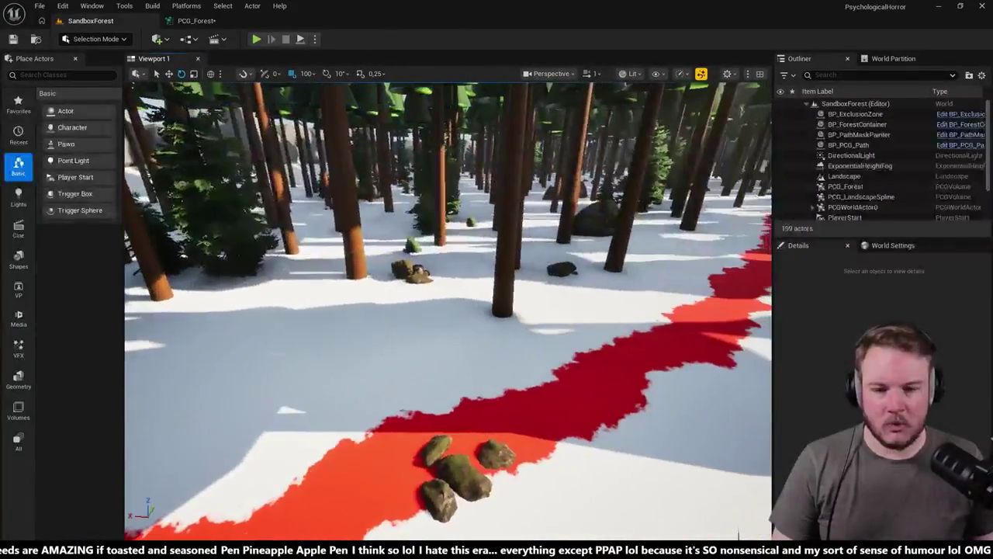
{"action": "left_click", "coordinate": [202, 21]}
{"action": "scroll", "coordinate": [437, 232], "scroll_direction": "down", "scroll_amount": 2}
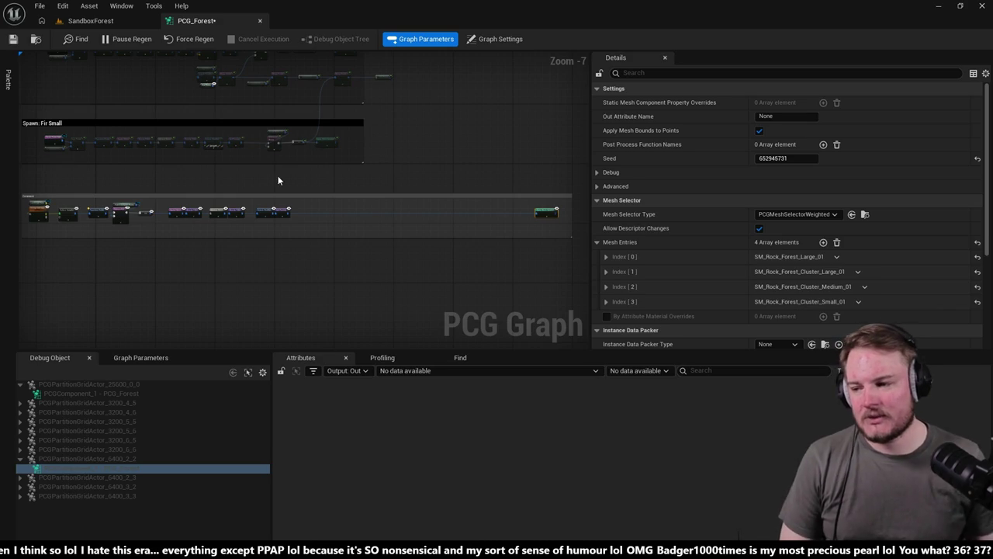
{"action": "left_click", "coordinate": [78, 21]}
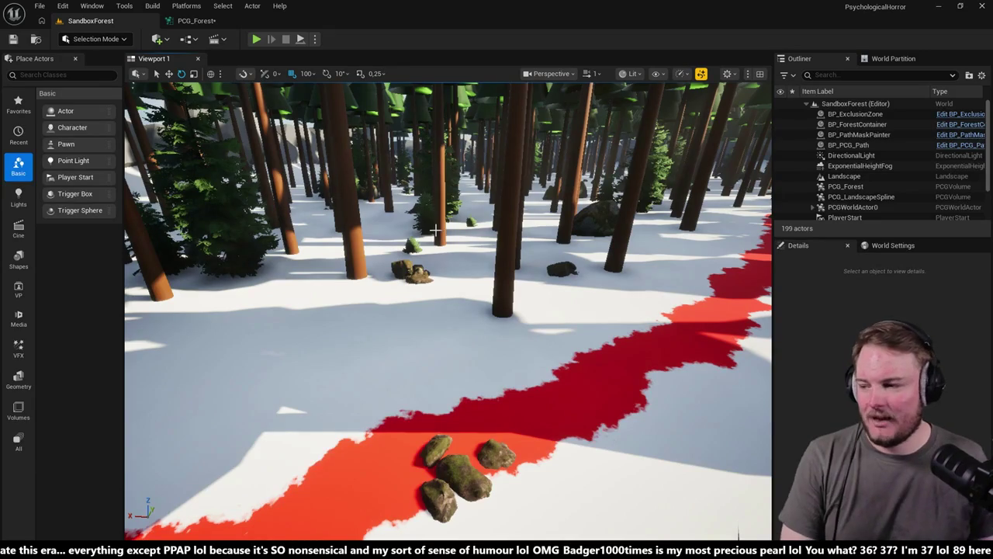
- Fly the camera toward the red path to view the rock clusters beside it
{"action": "left_click_drag", "start_coordinate": [398, 245], "coordinate": [434, 202]}
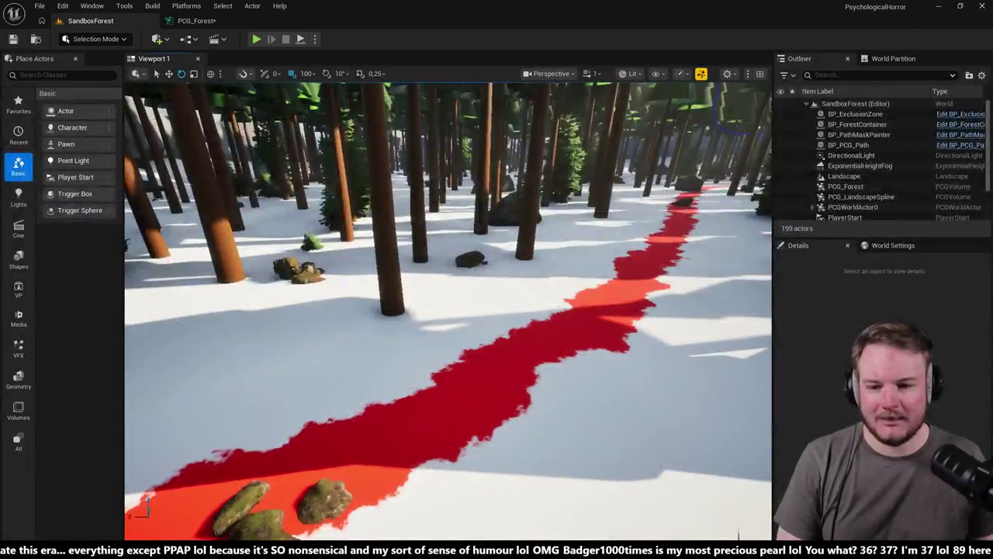
- Fly along the red path checking rock and tree placement, then return to the PCG_Forest graph
{"action": "left_click", "coordinate": [204, 21]}
{"action": "left_click", "coordinate": [94, 21]}
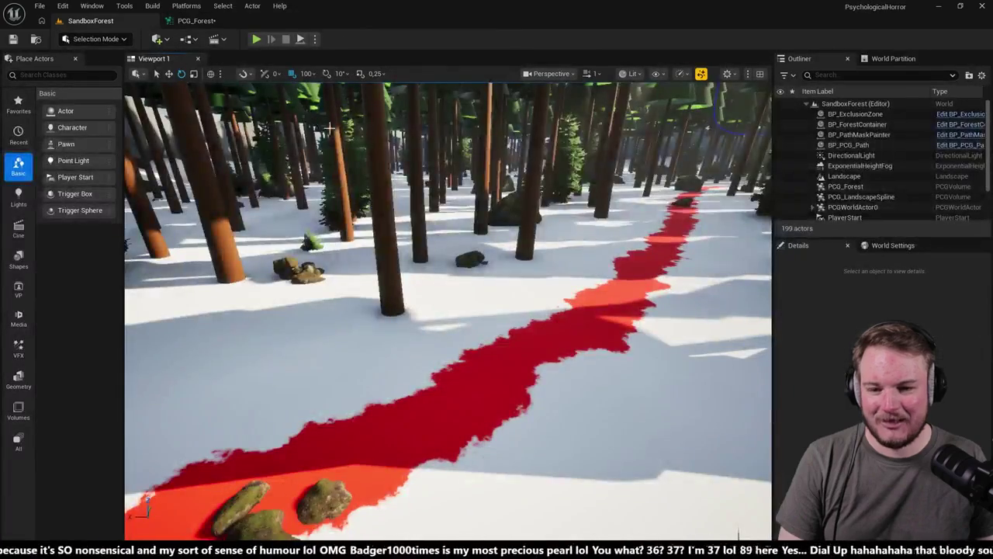
{"action": "mouse_move", "coordinate": [329, 127]}
{"action": "left_mouse_down"}
{"action": "mouse_move", "coordinate": [311, 102]}
{"action": "mouse_move", "coordinate": [330, 127]}
{"action": "left_mouse_up"}
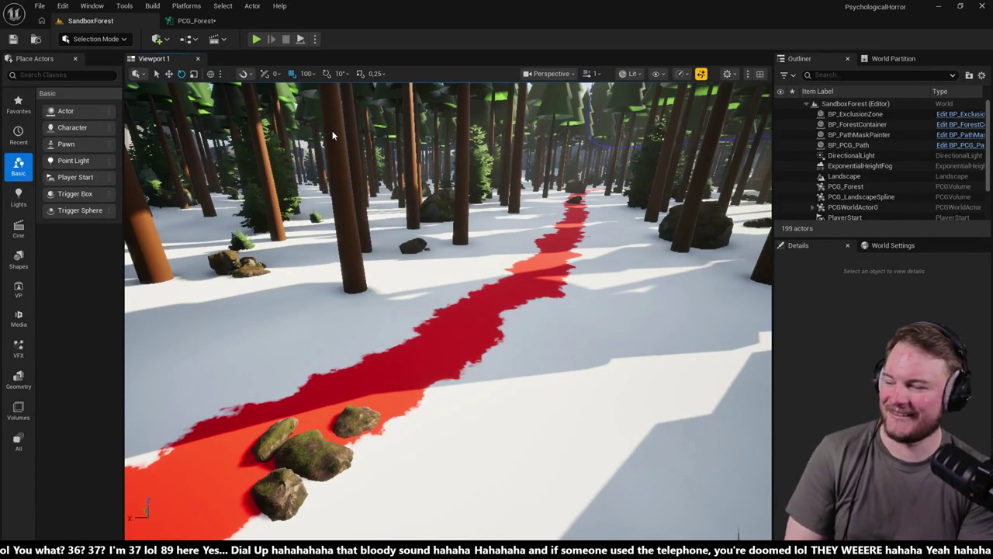
{"action": "scroll", "coordinate": [416, 183], "scroll_direction": "up", "scroll_amount": 2}
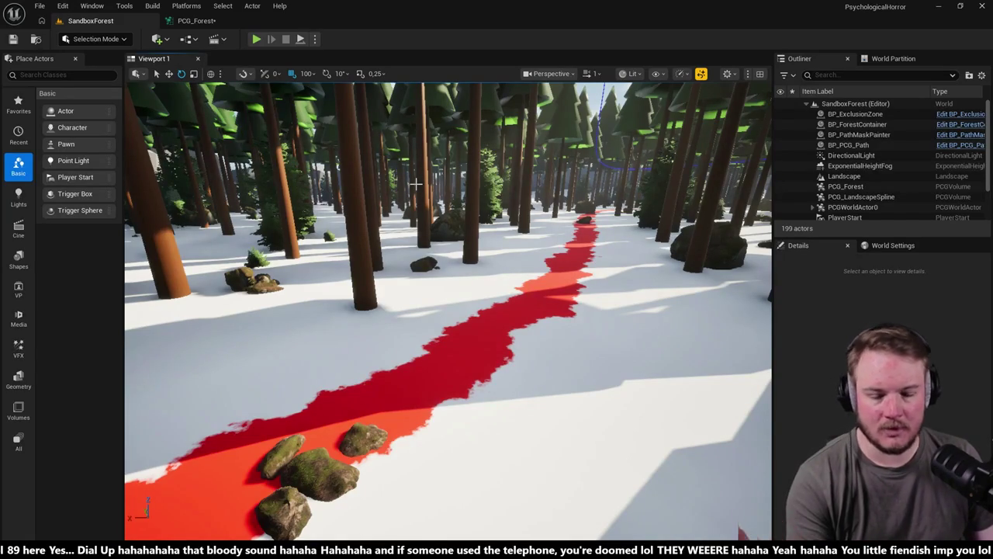
{"action": "scroll", "coordinate": [415, 183], "scroll_direction": "down", "scroll_amount": 2}
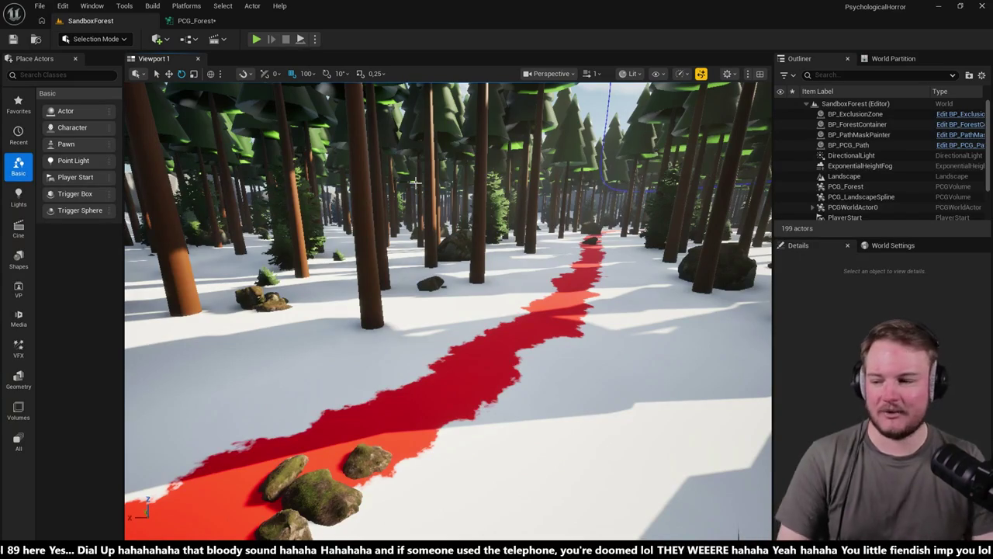
{"action": "mouse_move", "coordinate": [425, 195]}
{"action": "left_mouse_down"}
{"action": "mouse_move", "coordinate": [434, 183]}
{"action": "mouse_move", "coordinate": [425, 199]}
{"action": "left_mouse_up"}
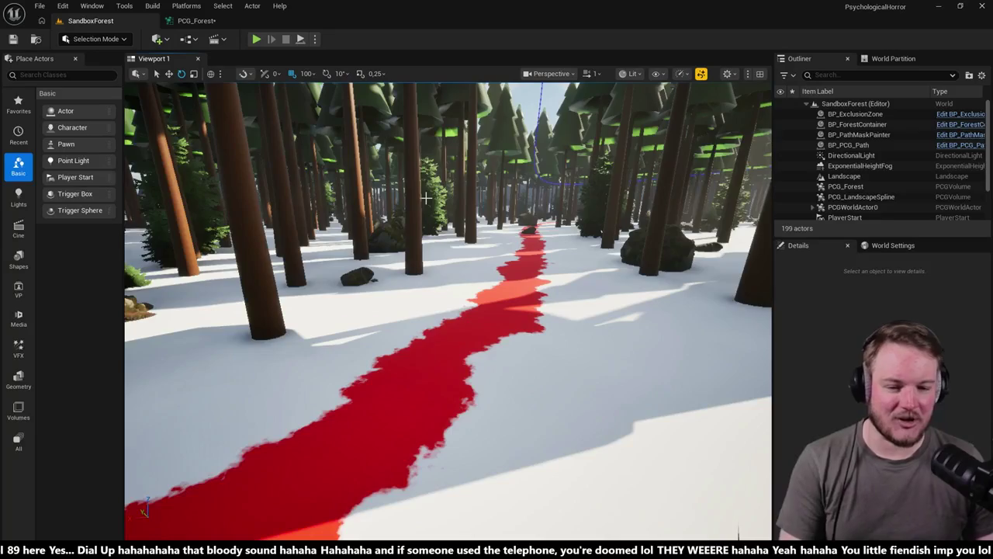
{"action": "scroll", "coordinate": [426, 199], "scroll_direction": "up", "scroll_amount": 5}
{"action": "left_click", "coordinate": [194, 20]}
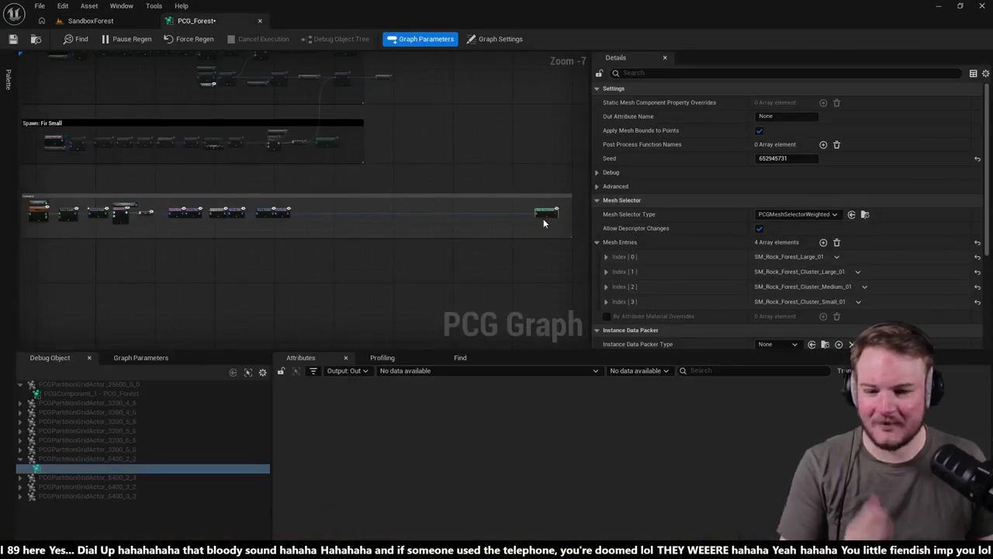
- Wire the third Difference node's output, after the Landscape Spline, Path Spline and Exclusion Zone subtractions, into the rock Static Mesh Spawner
{"action": "scroll", "coordinate": [405, 166], "scroll_direction": "up", "scroll_amount": 3}
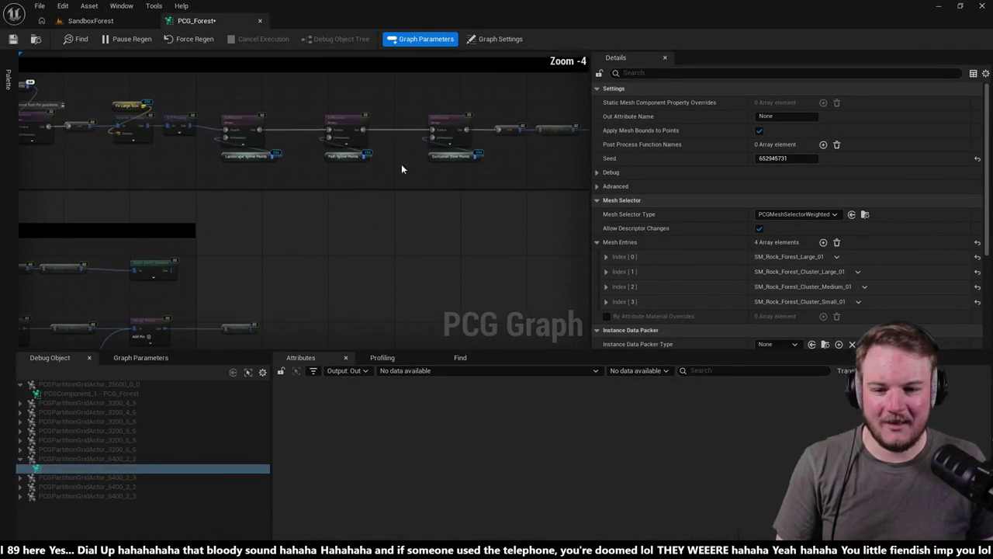
{"action": "mouse_move", "coordinate": [237, 105]}
{"action": "left_mouse_down"}
{"action": "mouse_move", "coordinate": [476, 188]}
{"action": "mouse_move", "coordinate": [463, 224]}
{"action": "left_mouse_up"}
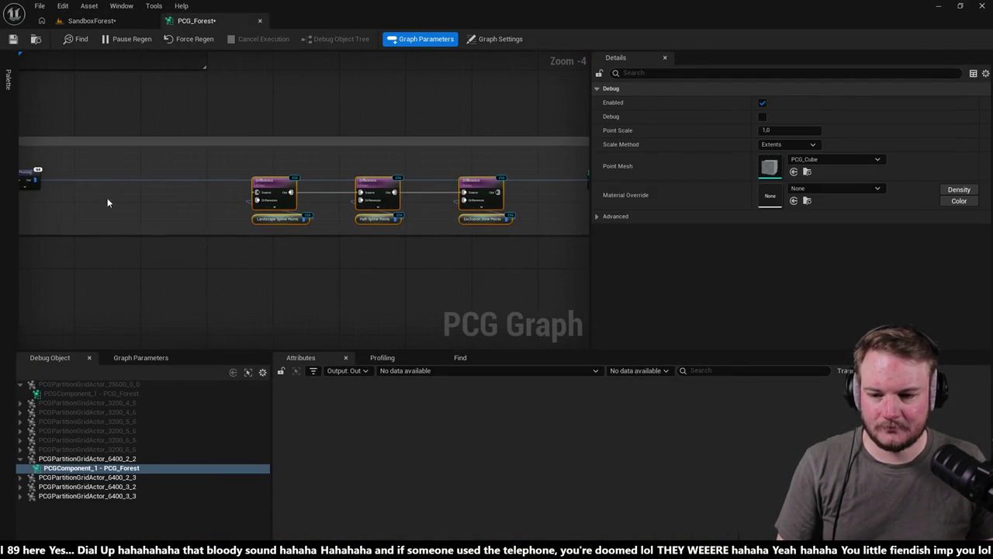
{"action": "mouse_move", "coordinate": [34, 182]}
{"action": "left_mouse_down"}
{"action": "mouse_move", "coordinate": [440, 193]}
{"action": "mouse_move", "coordinate": [424, 208]}
{"action": "mouse_move", "coordinate": [427, 182]}
{"action": "mouse_move", "coordinate": [461, 187]}
{"action": "left_mouse_up"}
{"action": "scroll", "coordinate": [425, 180], "scroll_direction": "up", "scroll_amount": 2}
{"action": "scroll", "coordinate": [417, 200], "scroll_direction": "down", "scroll_amount": 2}
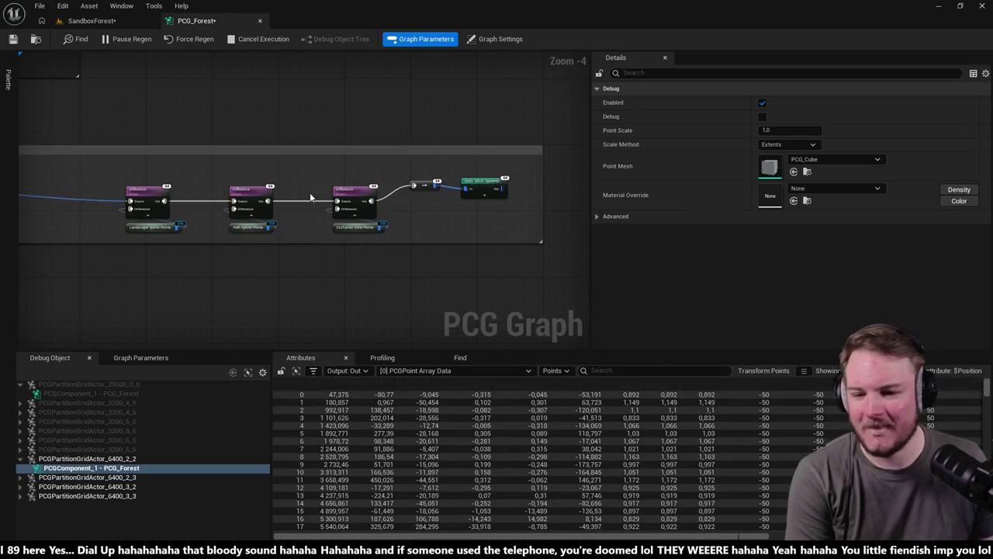
{"action": "mouse_move", "coordinate": [136, 177]}
{"action": "left_mouse_down"}
{"action": "mouse_move", "coordinate": [388, 235]}
{"action": "mouse_move", "coordinate": [368, 193]}
{"action": "mouse_move", "coordinate": [341, 194]}
{"action": "left_mouse_up"}
{"action": "scroll", "coordinate": [397, 163], "scroll_direction": "down", "scroll_amount": 3}
{"action": "scroll", "coordinate": [396, 122], "scroll_direction": "up", "scroll_amount": 5}
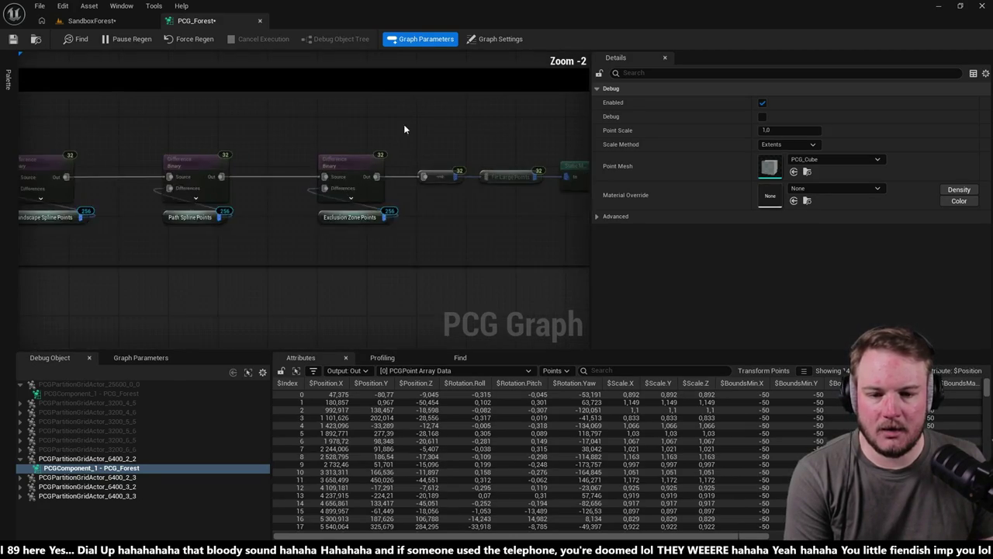
- Fly the camera along the red path and through the firs and pines to inspect rocks in the snow
{"action": "left_click", "coordinate": [91, 20]}
{"action": "mouse_move", "coordinate": [215, 87]}
{"action": "left_mouse_down"}
{"action": "mouse_move", "coordinate": [215, 70]}
{"action": "mouse_move", "coordinate": [170, 66]}
{"action": "left_mouse_up"}
{"action": "mouse_move", "coordinate": [448, 310]}
{"action": "left_mouse_down"}
{"action": "mouse_move", "coordinate": [419, 307]}
{"action": "mouse_move", "coordinate": [468, 293]}
{"action": "left_mouse_up"}
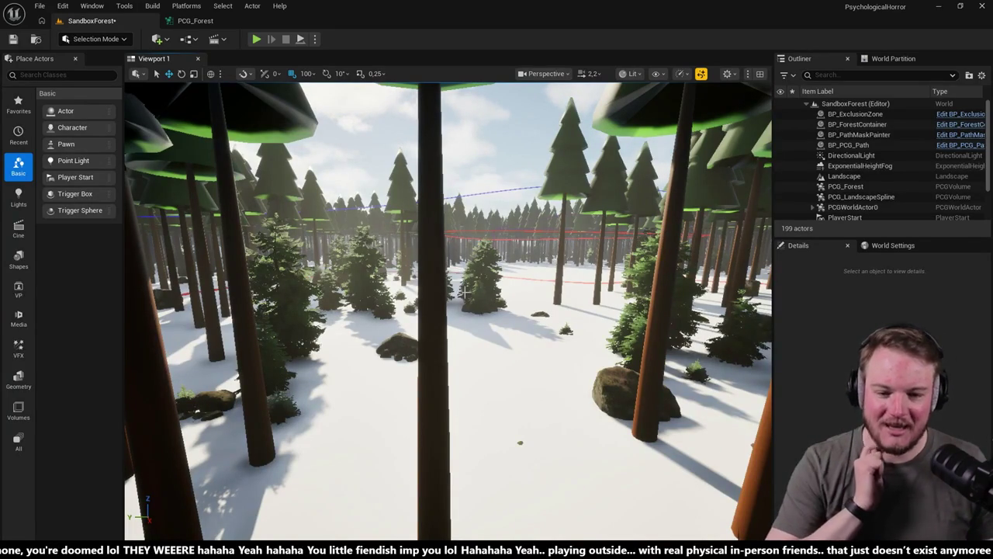
{"action": "mouse_move", "coordinate": [468, 292]}
{"action": "left_mouse_down"}
{"action": "mouse_move", "coordinate": [434, 298]}
{"action": "mouse_move", "coordinate": [433, 314]}
{"action": "mouse_move", "coordinate": [419, 314]}
{"action": "mouse_move", "coordinate": [423, 329]}
{"action": "mouse_move", "coordinate": [469, 293]}
{"action": "mouse_move", "coordinate": [451, 305]}
{"action": "left_mouse_up"}
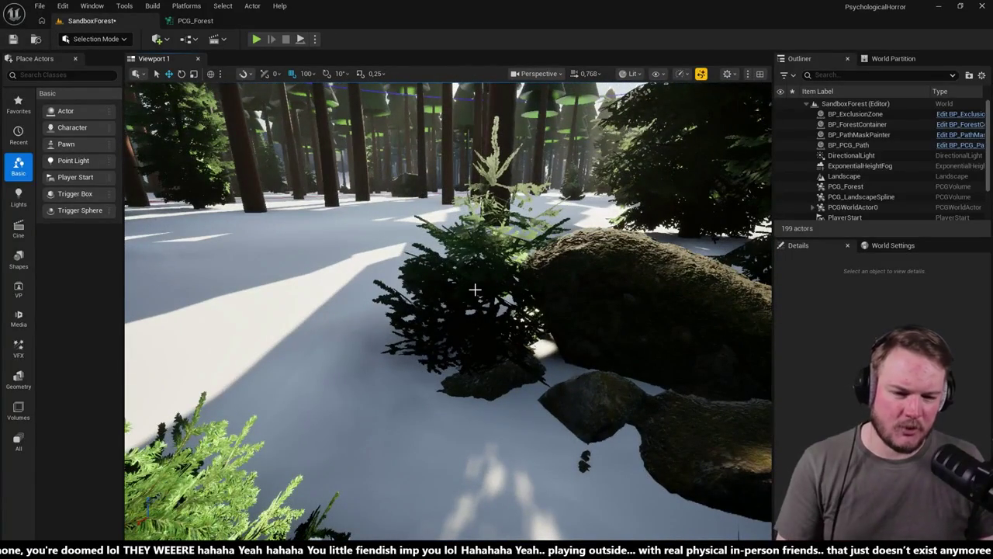
{"action": "left_click_drag", "start_coordinate": [603, 329], "coordinate": [562, 332]}
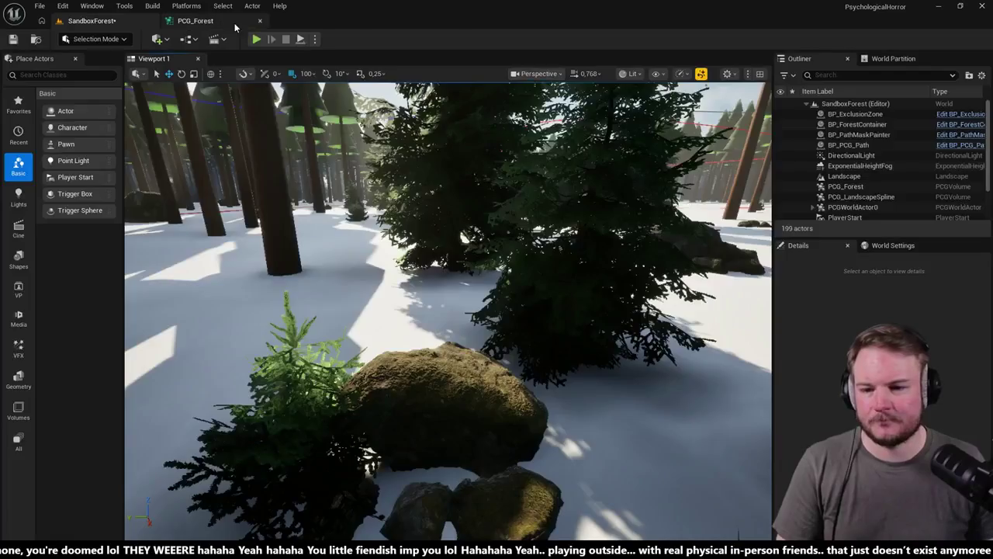
- Review the Tree Points reroute and an existing Difference node's settings in the PCG_Forest graph
{"action": "left_click", "coordinate": [194, 21]}
{"action": "scroll", "coordinate": [435, 179], "scroll_direction": "up", "scroll_amount": 2}
{"action": "scroll", "coordinate": [399, 213], "scroll_direction": "up", "scroll_amount": 7}
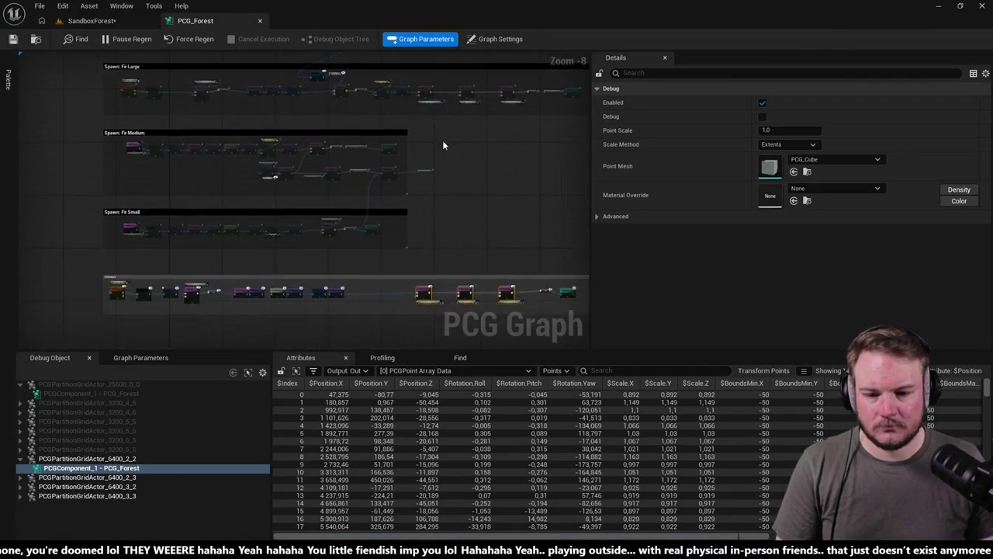
{"action": "left_click", "coordinate": [375, 165]}
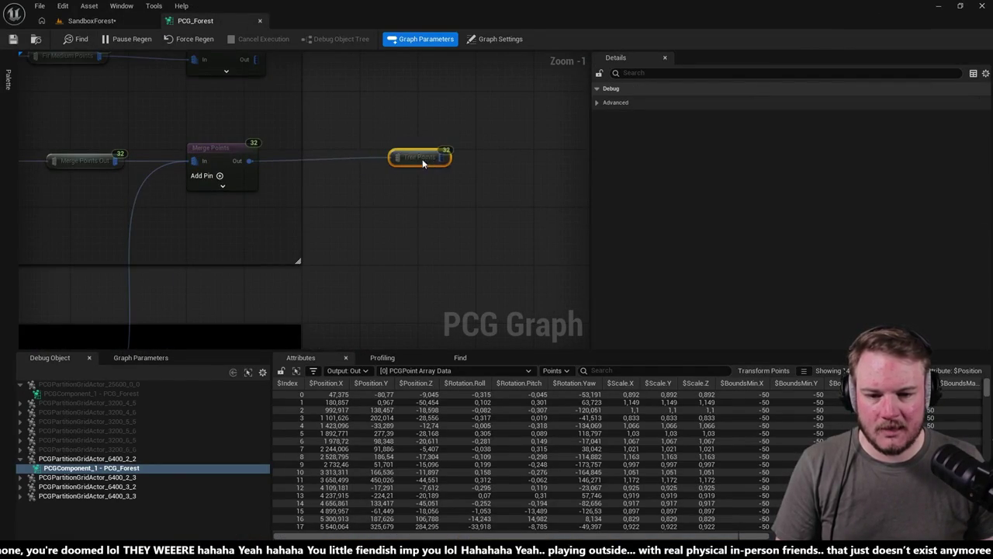
{"action": "scroll", "coordinate": [425, 166], "scroll_direction": "down", "scroll_amount": 6}
{"action": "left_click_drag", "start_coordinate": [425, 203], "coordinate": [447, 140]}
{"action": "scroll", "coordinate": [269, 154], "scroll_direction": "up", "scroll_amount": 1}
{"action": "scroll", "coordinate": [172, 141], "scroll_direction": "up", "scroll_amount": 2}
{"action": "scroll", "coordinate": [306, 203], "scroll_direction": "up", "scroll_amount": 4}
{"action": "scroll", "coordinate": [307, 198], "scroll_direction": "down", "scroll_amount": 4}
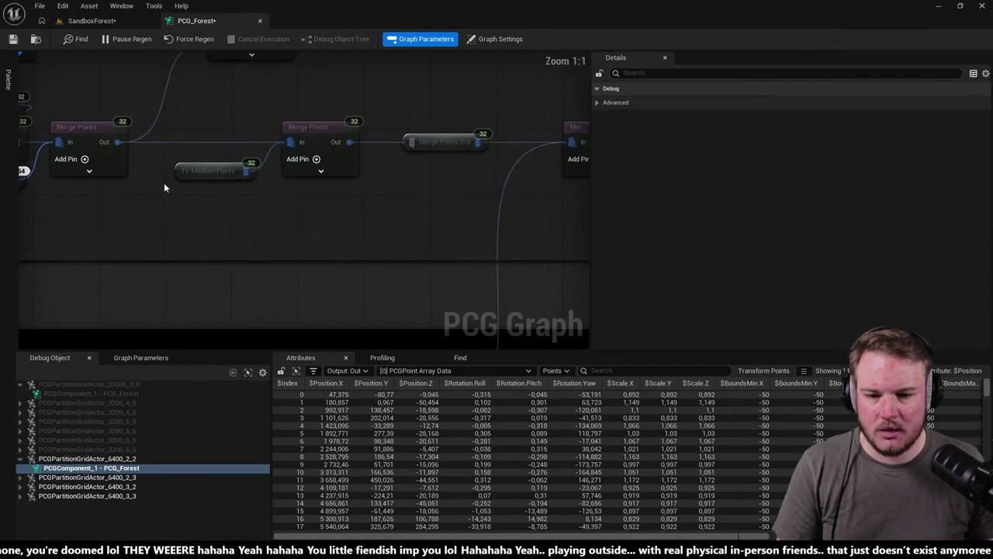
{"action": "left_click", "coordinate": [292, 126]}
{"action": "scroll", "coordinate": [275, 127], "scroll_direction": "down", "scroll_amount": 2}
{"action": "scroll", "coordinate": [361, 113], "scroll_direction": "up", "scroll_amount": 2}
- Add a Difference node after Self Pruning that subtracts a TreePoints reroute through its Differences input
{"action": "mouse_move", "coordinate": [376, 231]}
{"action": "left_mouse_down"}
{"action": "mouse_move", "coordinate": [349, 215]}
{"action": "mouse_move", "coordinate": [339, 224]}
{"action": "mouse_move", "coordinate": [300, 213]}
{"action": "mouse_move", "coordinate": [349, 287]}
{"action": "mouse_move", "coordinate": [314, 166]}
{"action": "left_mouse_up"}
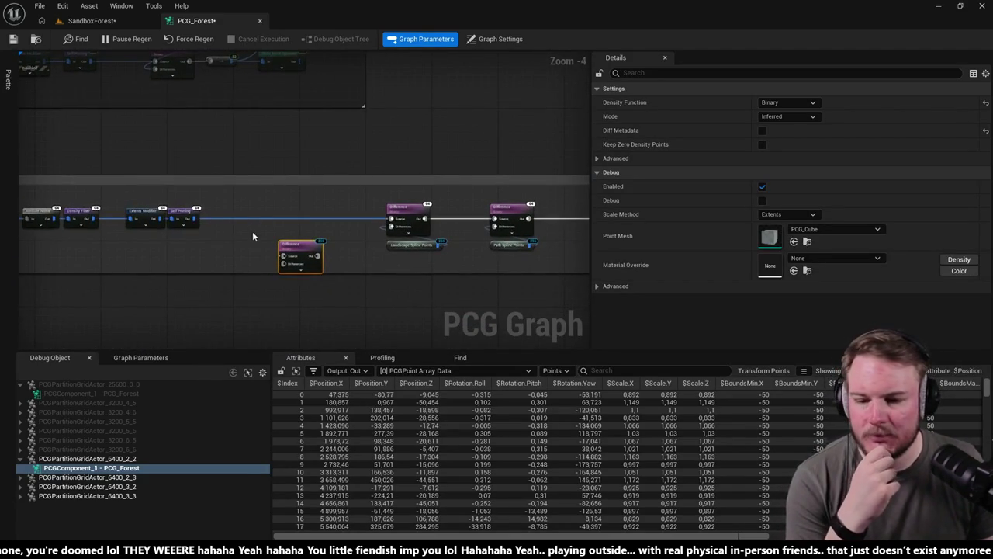
{"action": "scroll", "coordinate": [251, 227], "scroll_direction": "up", "scroll_amount": 2}
{"action": "mouse_move", "coordinate": [161, 206]}
{"action": "left_mouse_down"}
{"action": "mouse_move", "coordinate": [330, 266]}
{"action": "mouse_move", "coordinate": [196, 235]}
{"action": "left_mouse_up"}
{"action": "type", "text": "tree"}
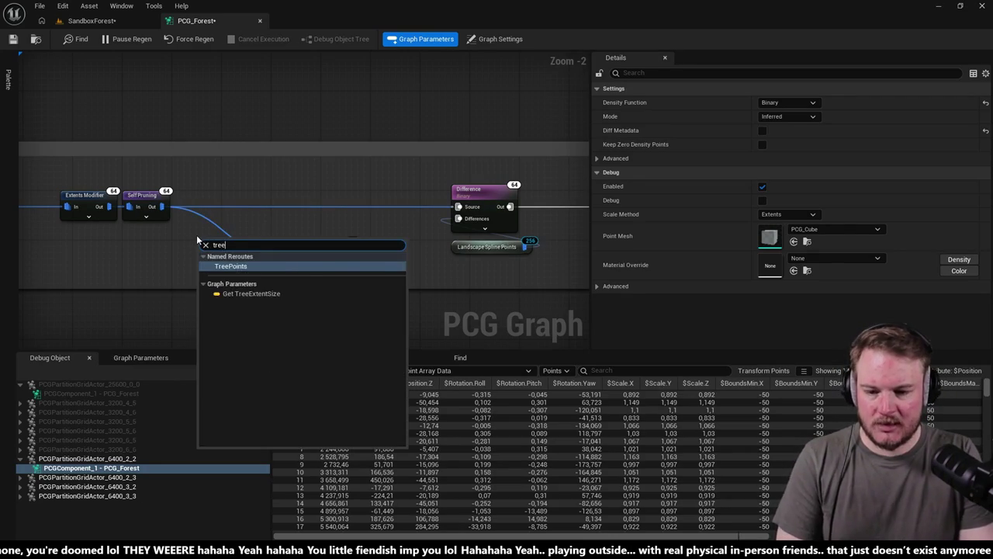
{"action": "key", "text": "Return"}
{"action": "left_click_drag", "start_coordinate": [184, 265], "coordinate": [298, 274]}
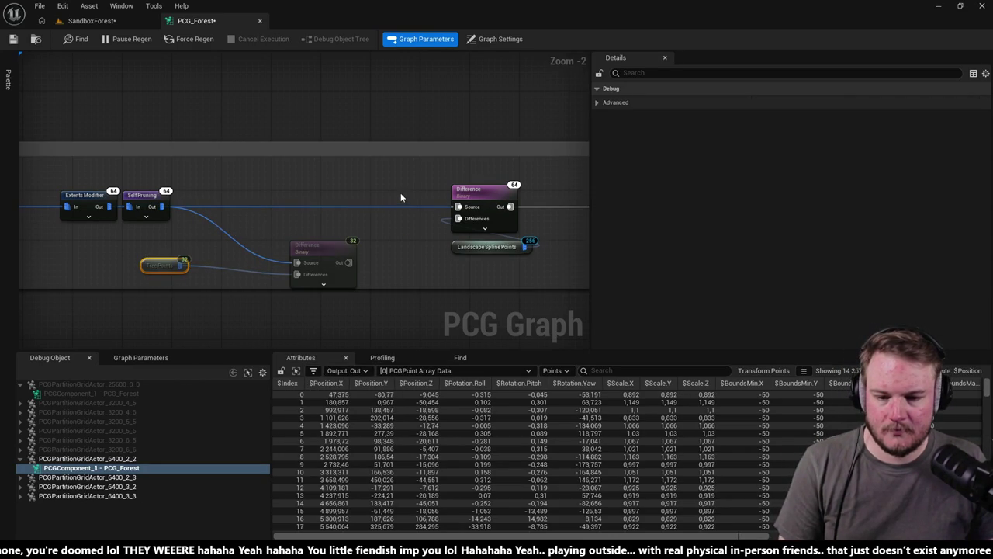
- Move the new Difference and TreePoints nodes into the rock chain and save the graph
{"action": "left_click_drag", "start_coordinate": [381, 197], "coordinate": [368, 227]}
{"action": "mouse_move", "coordinate": [336, 263]}
{"action": "left_mouse_down"}
{"action": "mouse_move", "coordinate": [423, 221]}
{"action": "mouse_move", "coordinate": [353, 210]}
{"action": "left_mouse_up"}
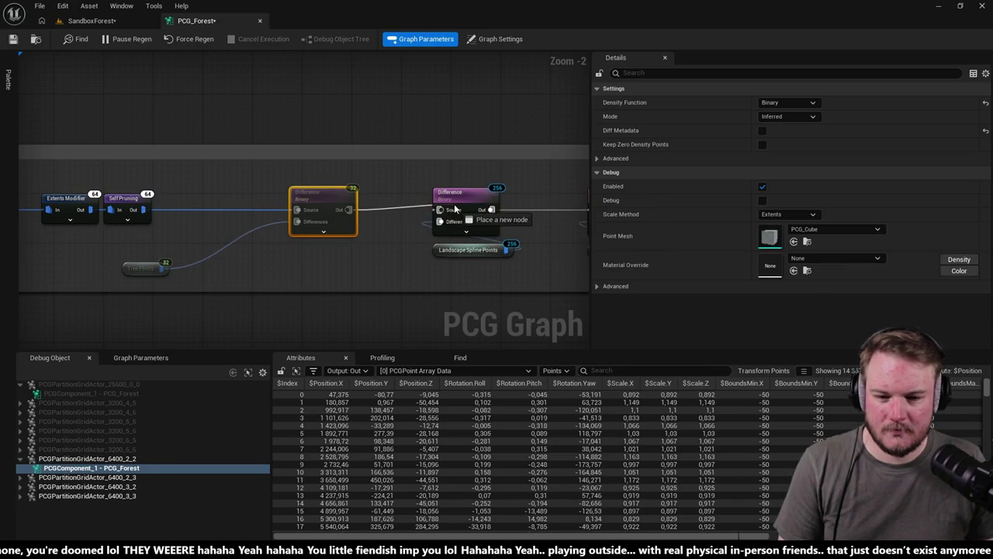
{"action": "mouse_move", "coordinate": [129, 265]}
{"action": "left_mouse_down"}
{"action": "mouse_move", "coordinate": [230, 225]}
{"action": "mouse_move", "coordinate": [225, 242]}
{"action": "left_mouse_up"}
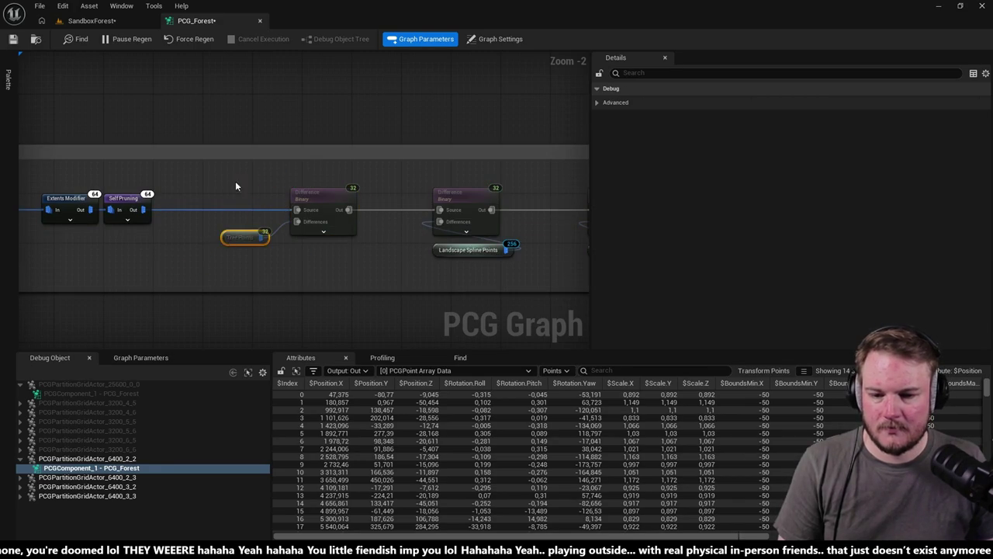
{"action": "left_click", "coordinate": [291, 190], "text": "shift"}
{"action": "left_click_drag", "start_coordinate": [290, 191], "coordinate": [279, 192]}
{"action": "key", "text": "ctrl+s"}
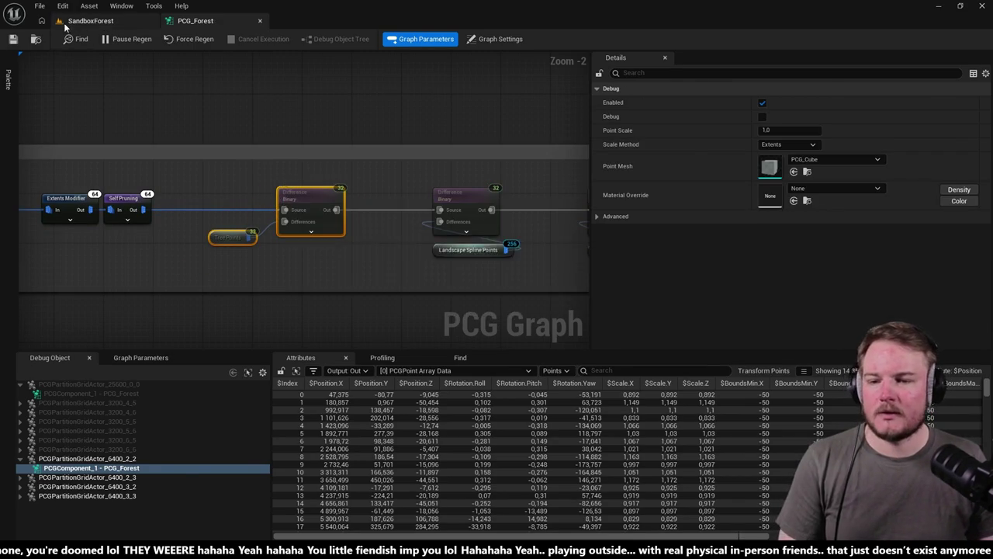
- Fly forward through the pine forest to check the regenerated rocks among the trunks
{"action": "left_click", "coordinate": [92, 20]}
{"action": "key", "text": "w"}
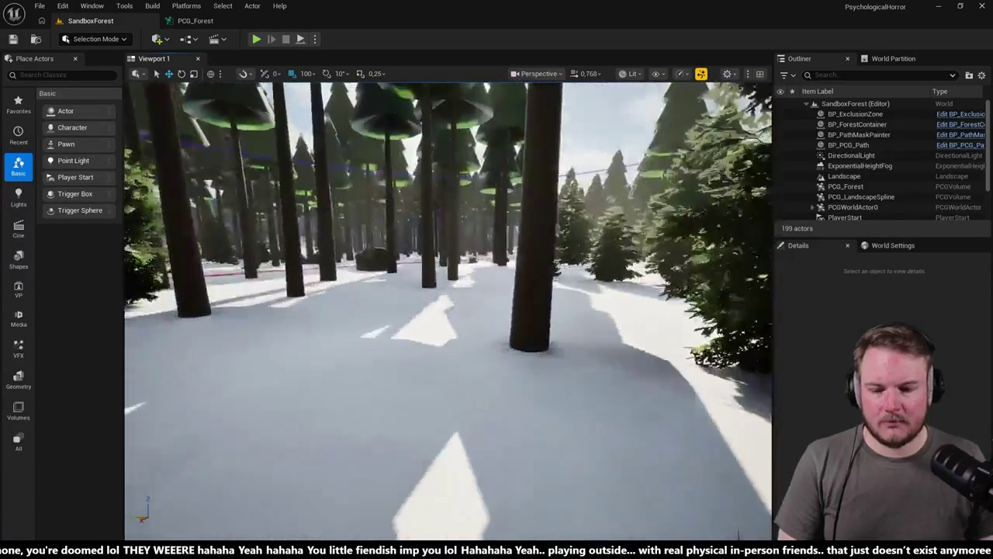
{"action": "key", "text": "w"}
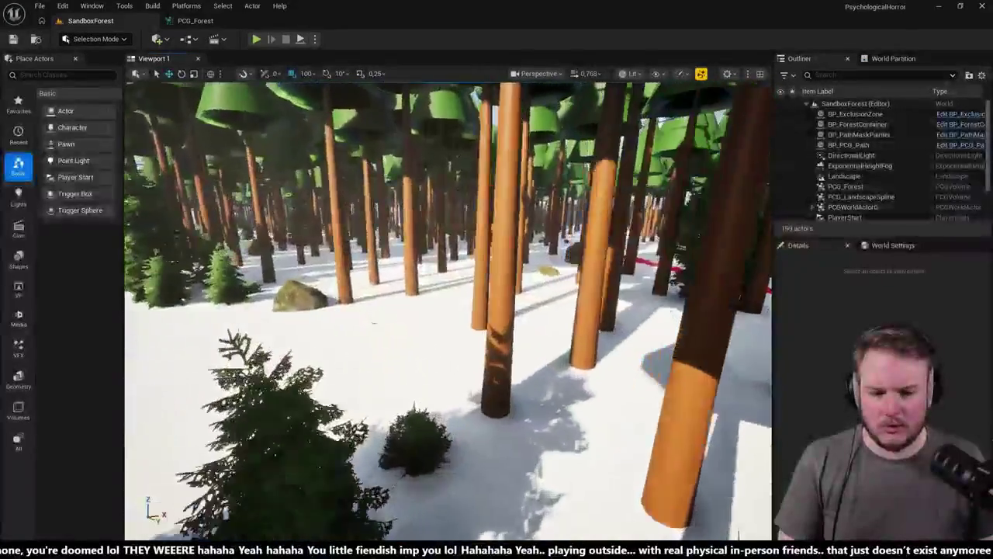
{"action": "key", "text": "w"}
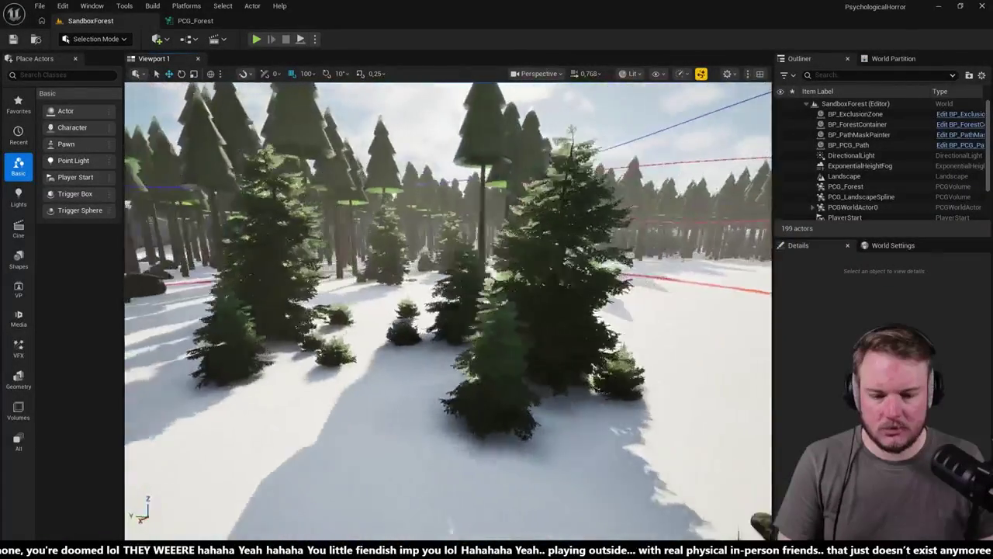
{"action": "key", "text": "w"}
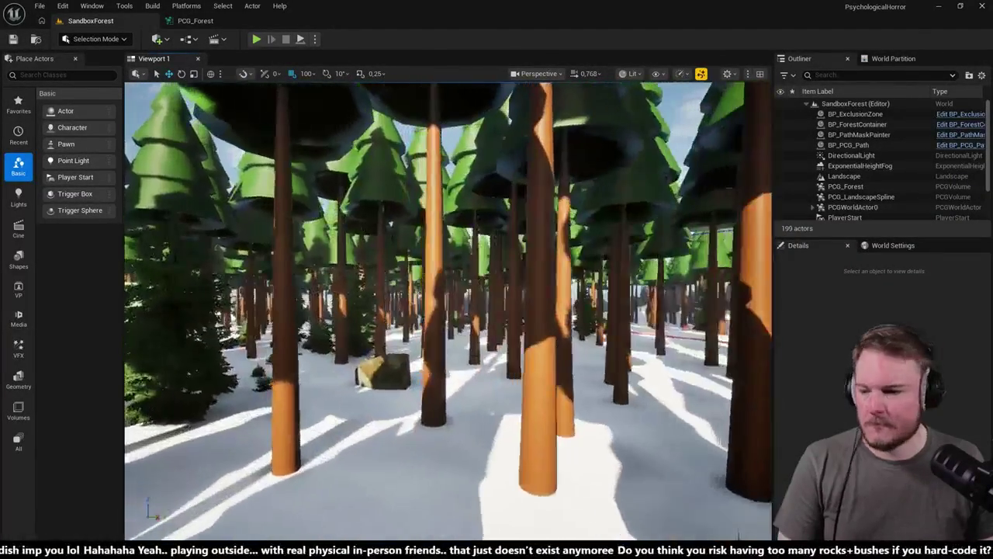
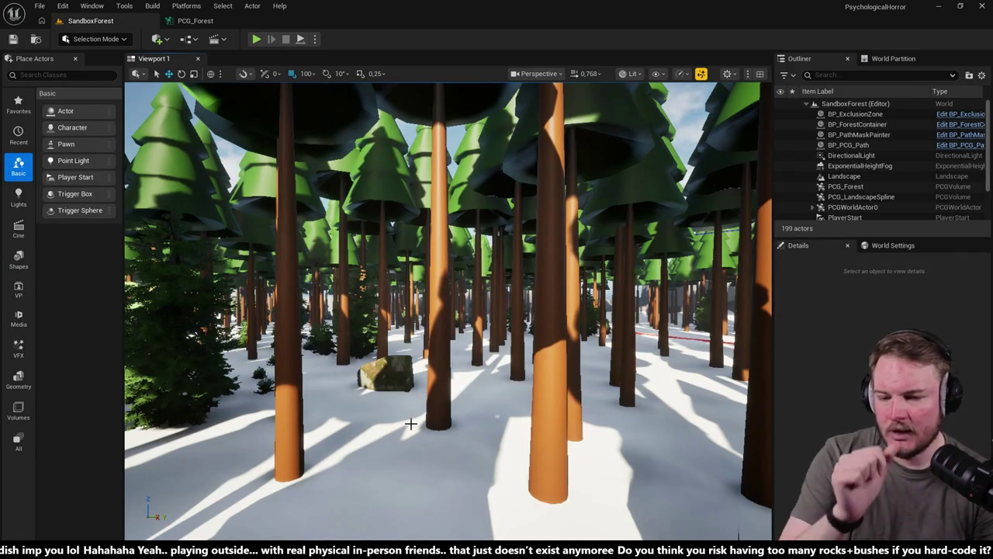
- Fly the camera over the red path through the snowy forest, then start Play In Editor
{"action": "mouse_move", "coordinate": [410, 423]}
{"action": "left_mouse_down"}
{"action": "mouse_move", "coordinate": [404, 360]}
{"action": "mouse_move", "coordinate": [380, 302]}
{"action": "mouse_move", "coordinate": [443, 406]}
{"action": "left_mouse_up"}
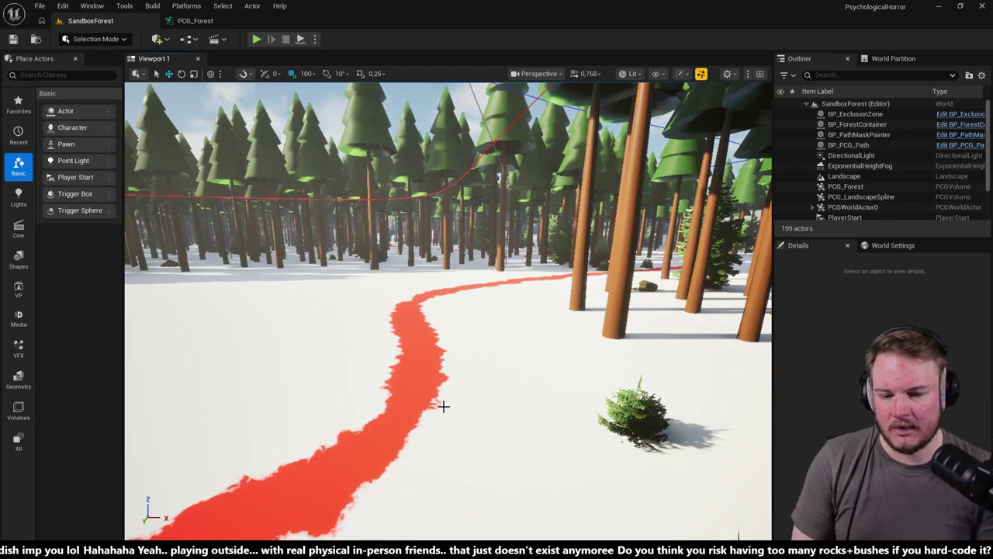
{"action": "left_click_drag", "start_coordinate": [443, 406], "coordinate": [519, 262]}
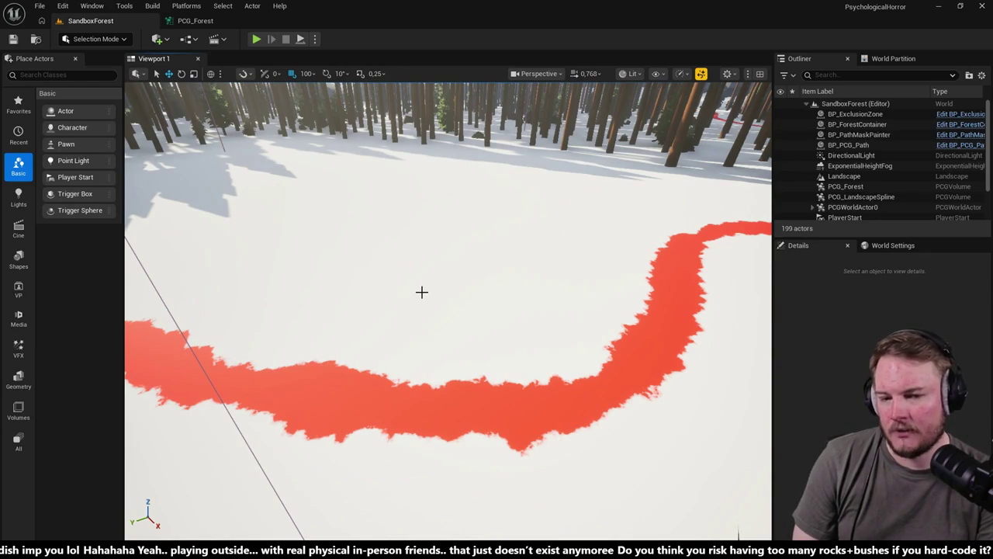
{"action": "mouse_move", "coordinate": [474, 326]}
{"action": "left_mouse_down"}
{"action": "mouse_move", "coordinate": [466, 236]}
{"action": "mouse_move", "coordinate": [472, 323]}
{"action": "mouse_move", "coordinate": [481, 317]}
{"action": "left_mouse_up"}
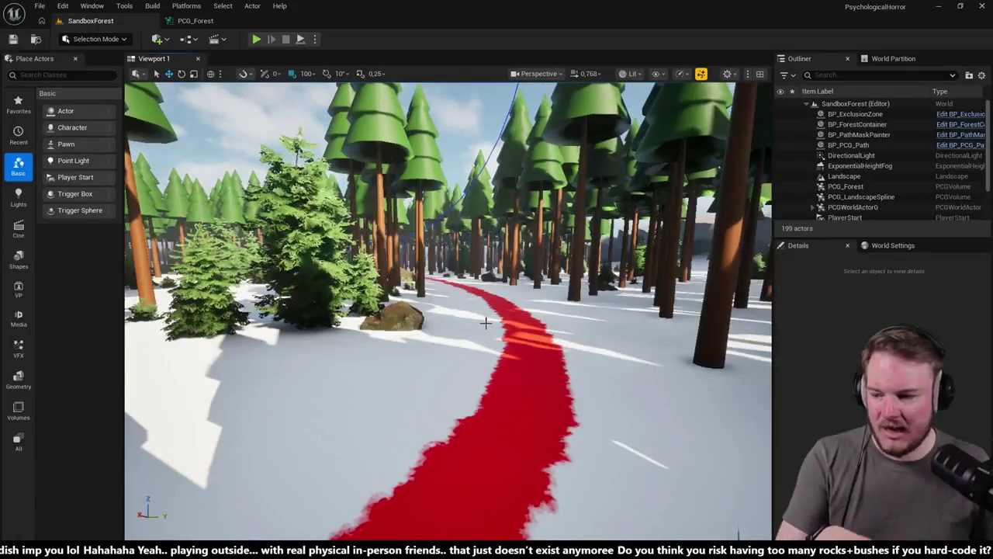
{"action": "key", "text": "alt+p"}
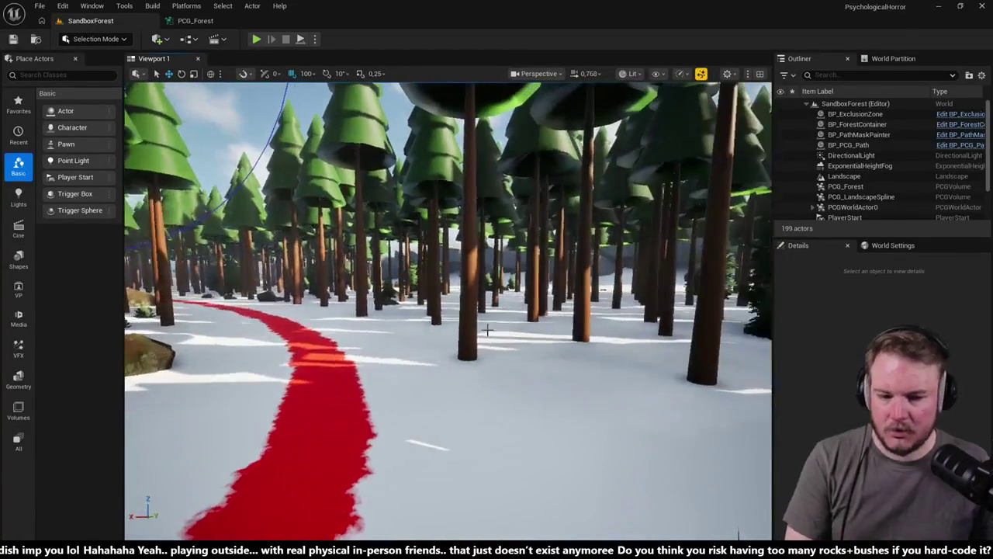
{"action": "key", "text": "w"}
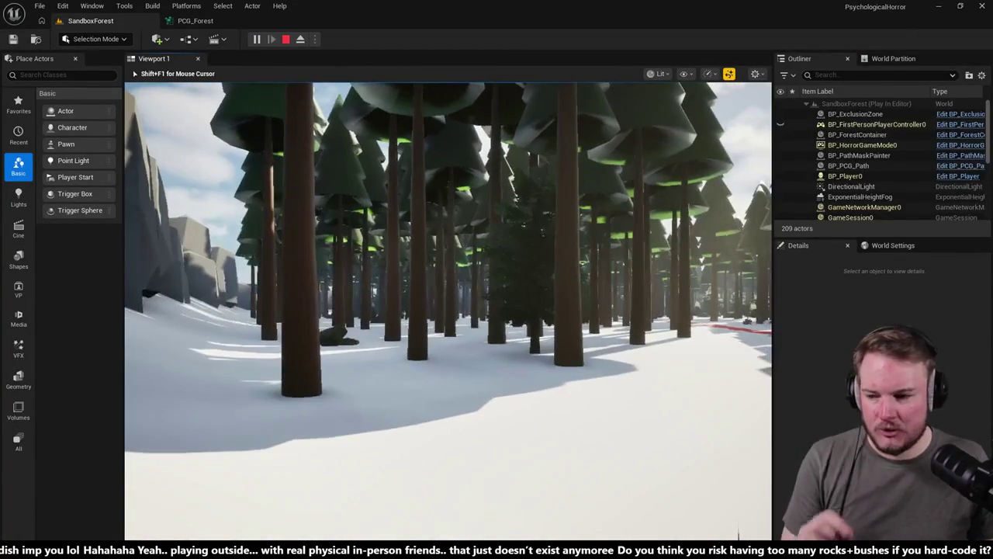
- Walk the player forward and left along the red path, then stop the playtest
{"action": "key", "text": "w"}
{"action": "key", "text": "w"}
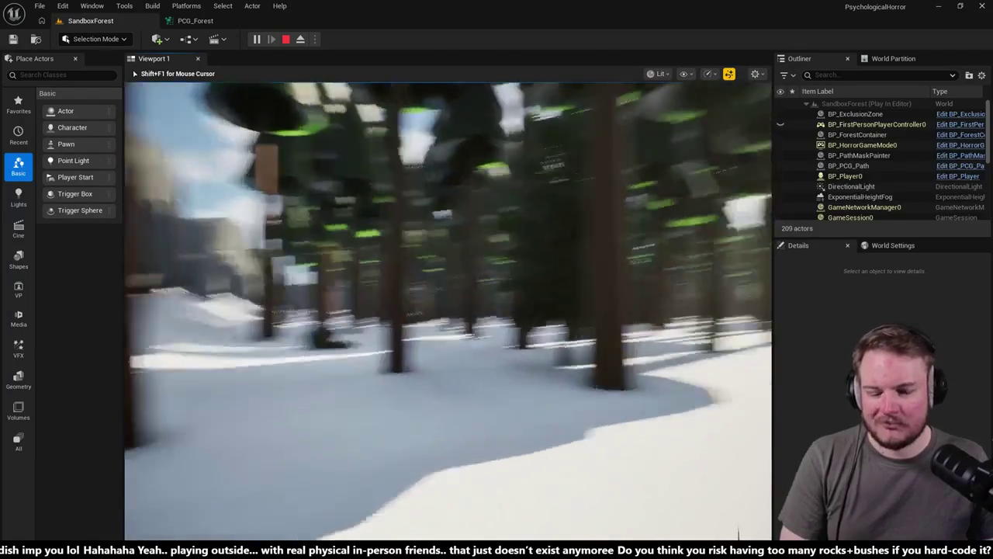
{"action": "key", "text": "w"}
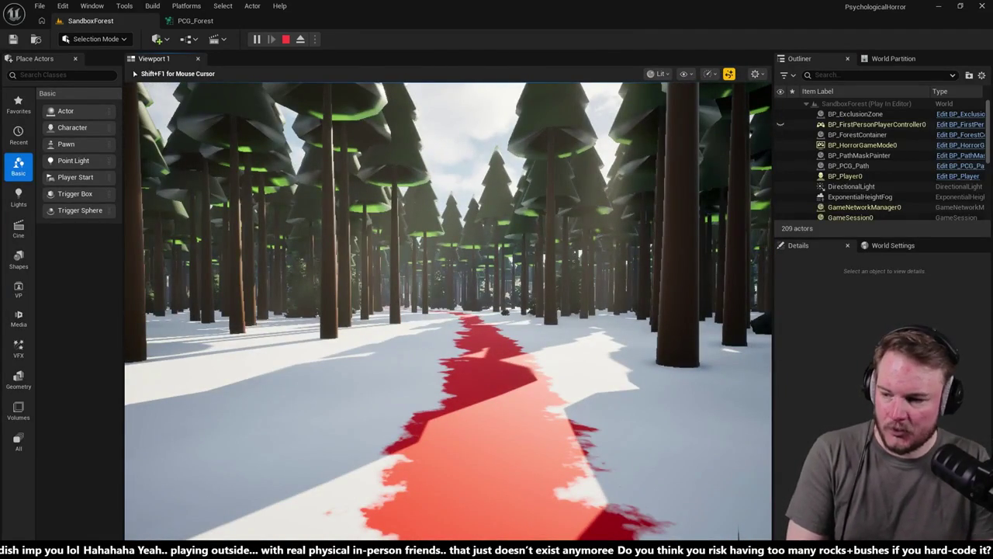
{"action": "key", "text": "w"}
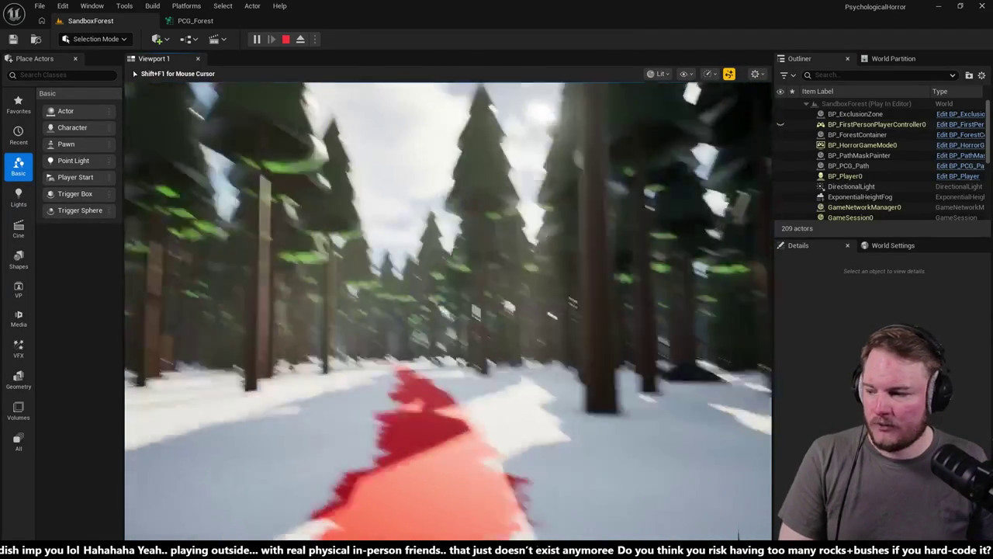
{"action": "key", "text": "w"}
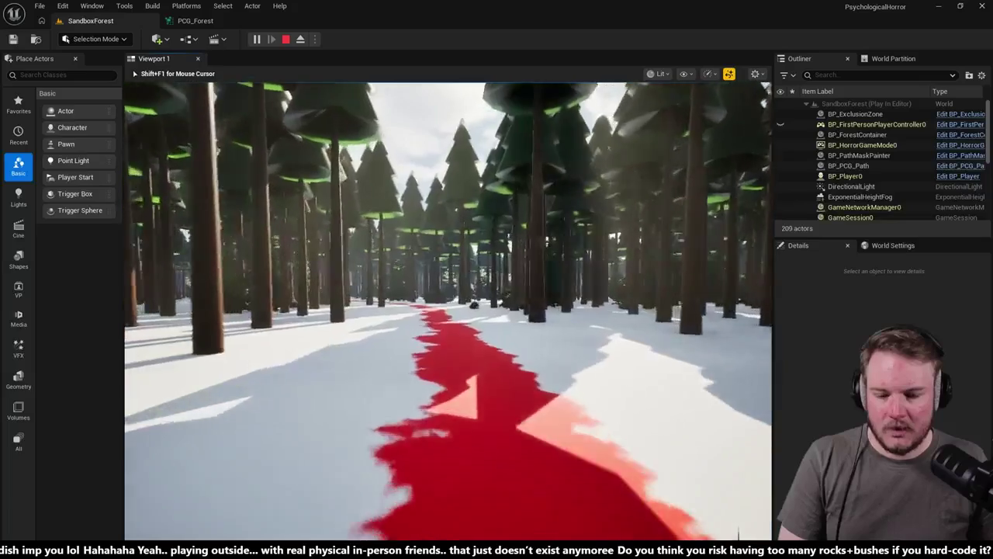
{"action": "key", "text": "w"}
{"action": "key", "text": "w"}
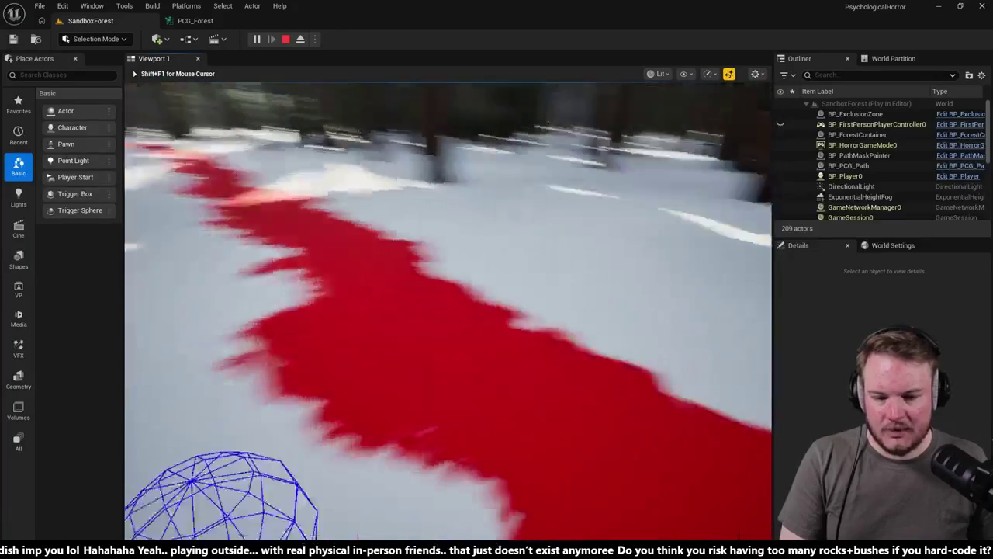
{"action": "key", "text": "w"}
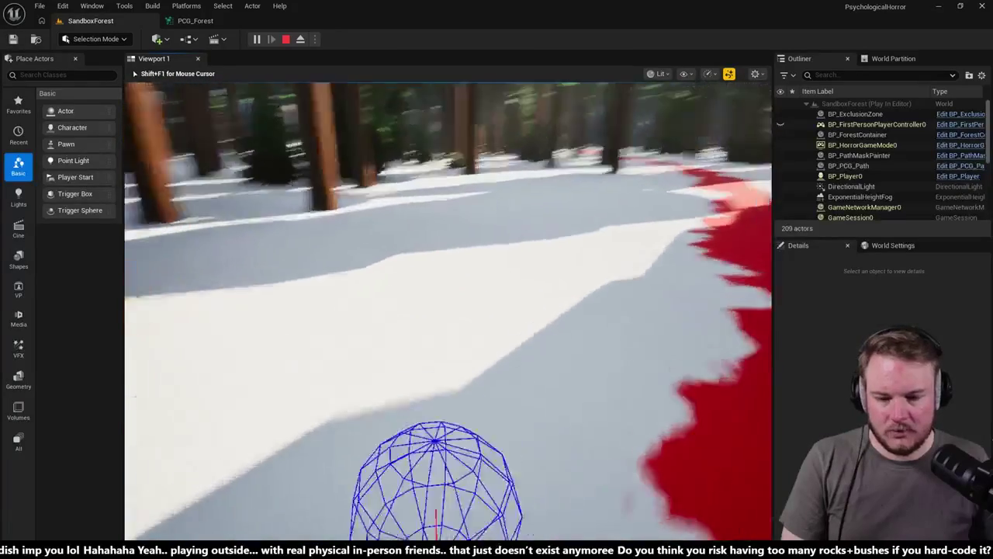
{"action": "key", "text": "w"}
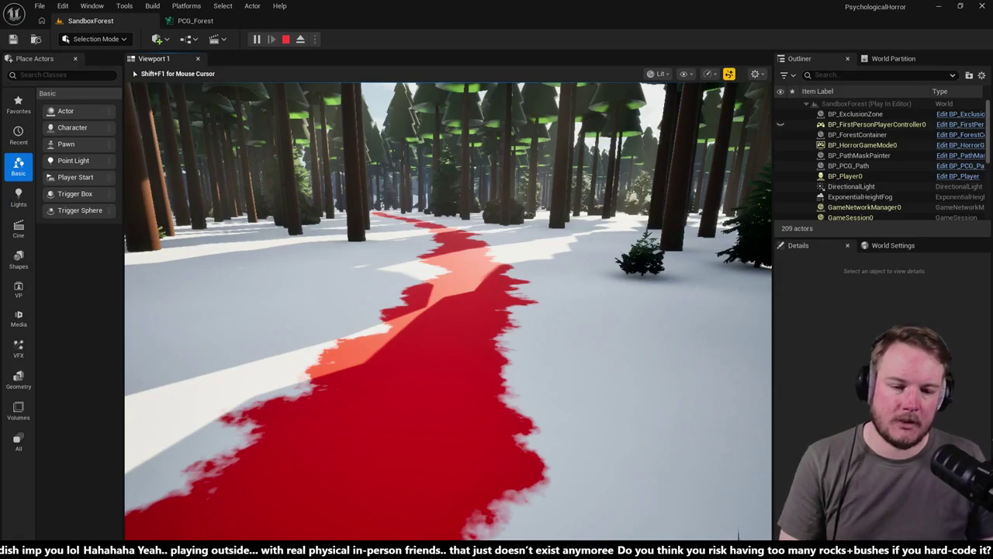
{"action": "key", "text": "Escape"}
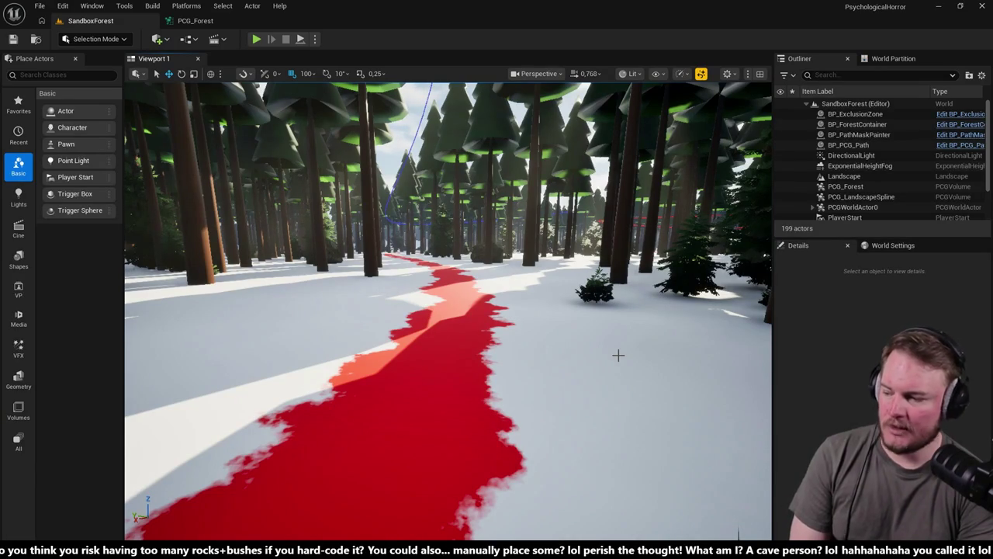
- Check the Landscape and PCG_LandscapeSpline, then list PCG_Forest's components and its brush component
{"action": "mouse_move", "coordinate": [618, 346]}
{"action": "left_mouse_down"}
{"action": "mouse_move", "coordinate": [612, 264]}
{"action": "mouse_move", "coordinate": [609, 314]}
{"action": "left_mouse_up"}
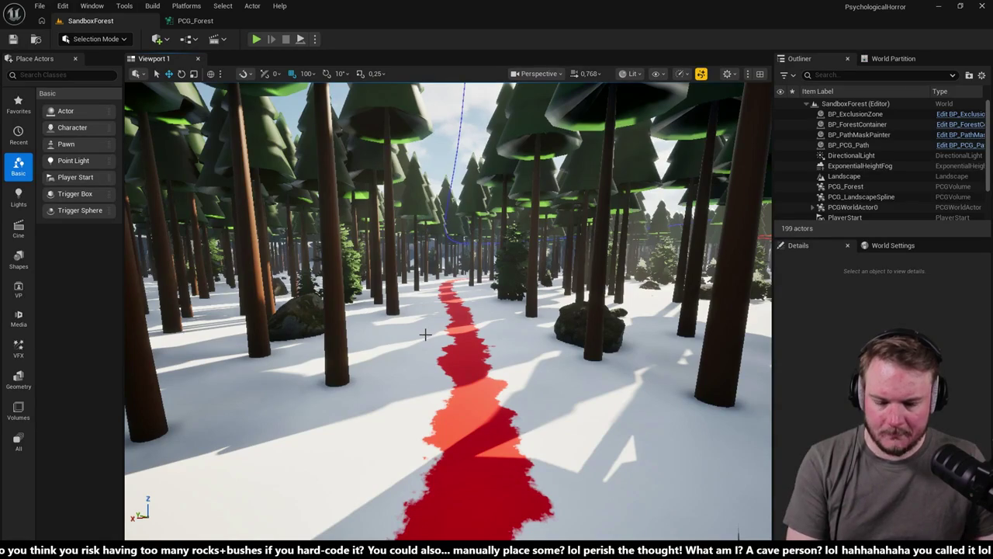
{"action": "left_click", "coordinate": [362, 329]}
{"action": "left_click_drag", "start_coordinate": [361, 329], "coordinate": [365, 286]}
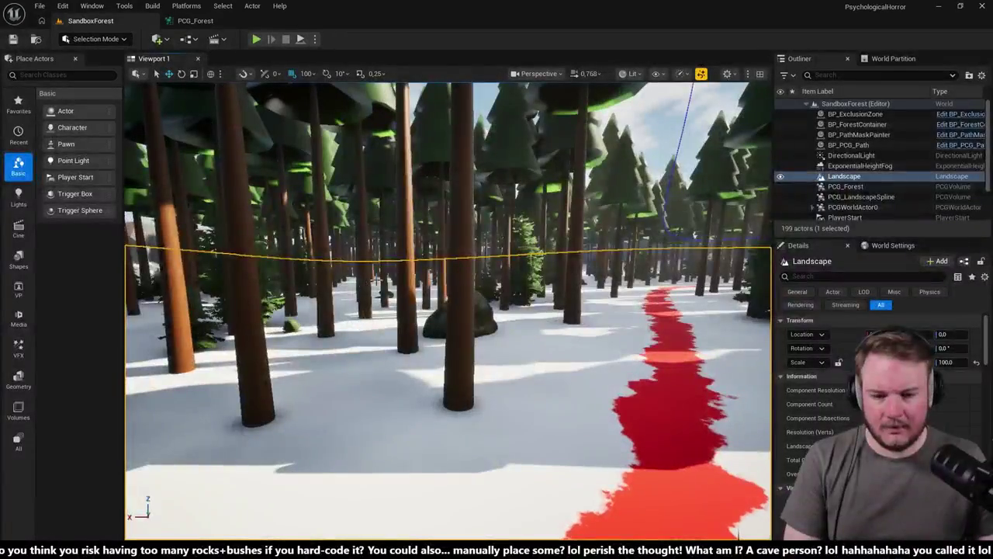
{"action": "left_click", "coordinate": [412, 247]}
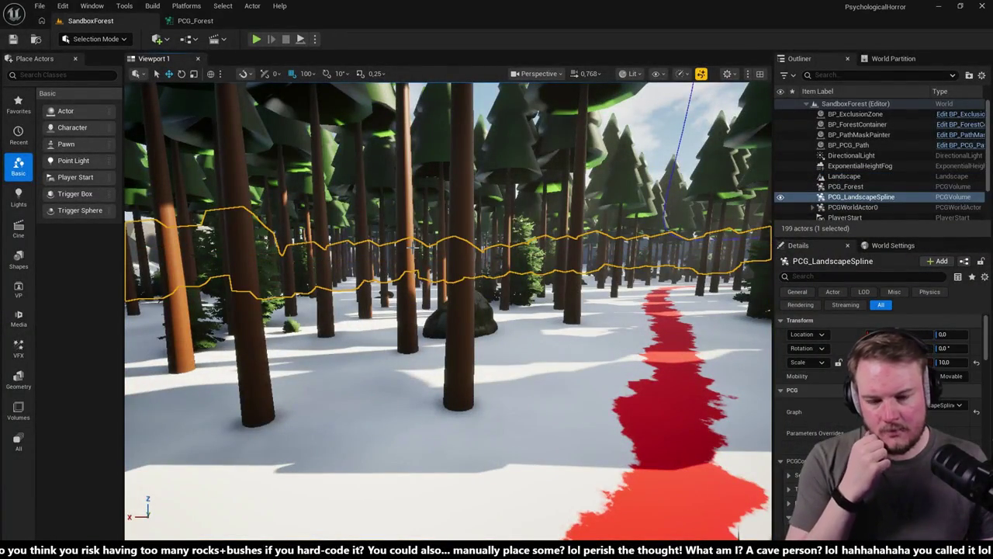
{"action": "left_click", "coordinate": [856, 187]}
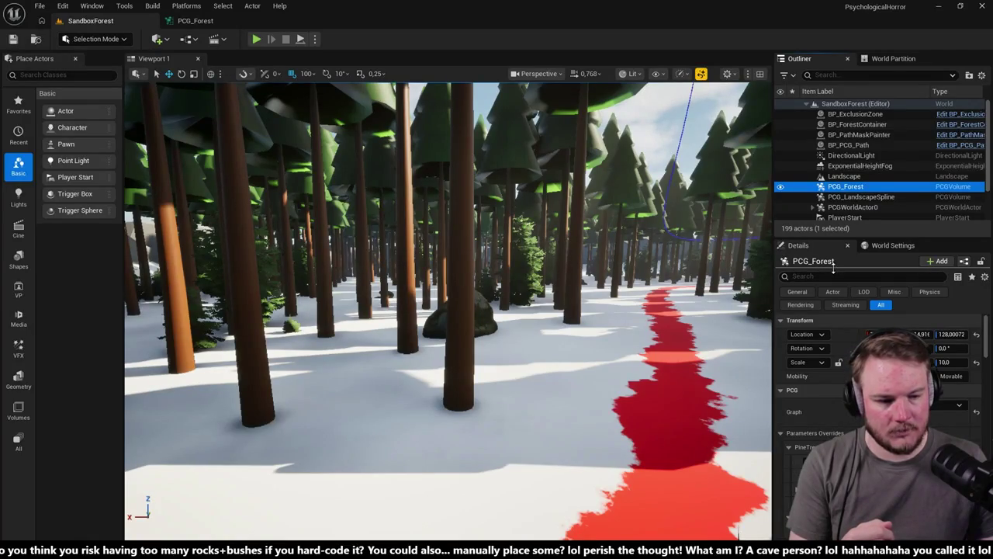
{"action": "left_click", "coordinate": [835, 267]}
{"action": "left_click", "coordinate": [845, 186]}
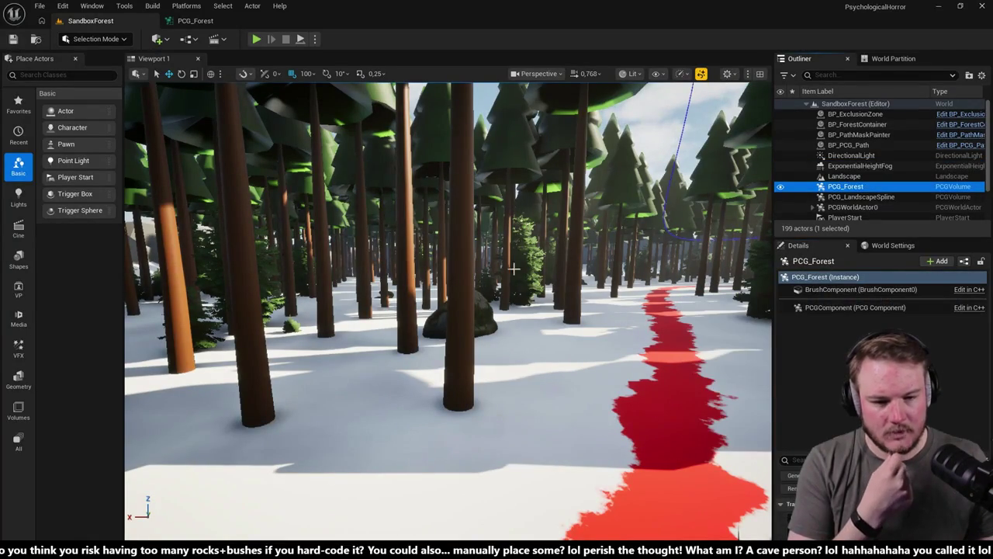
- Reselect the PCG_Forest volume and show its PCGComponent settings in Details
{"action": "left_click", "coordinate": [455, 257]}
{"action": "key", "text": "Escape"}
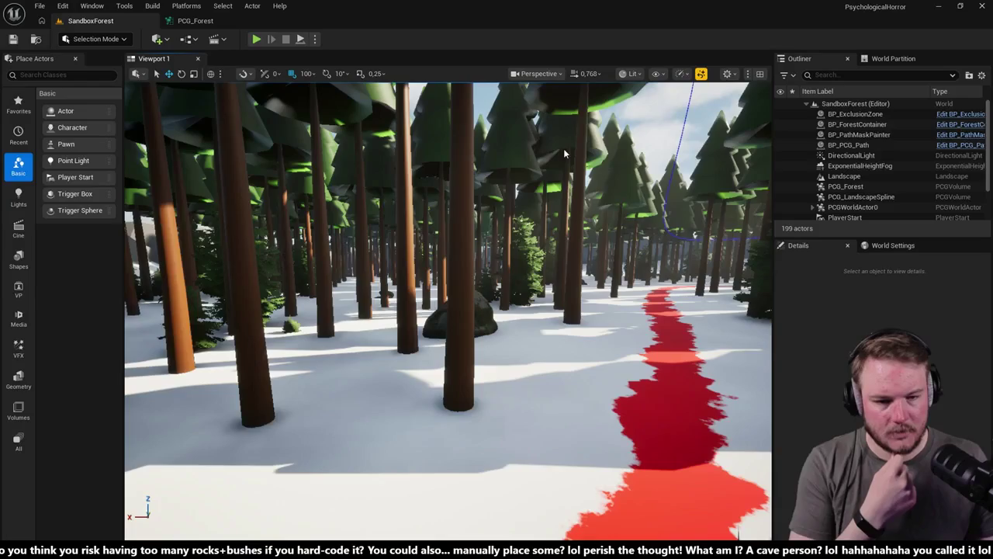
{"action": "left_click_drag", "start_coordinate": [574, 128], "coordinate": [575, 117]}
{"action": "left_click", "coordinate": [859, 166]}
{"action": "left_click", "coordinate": [845, 186]}
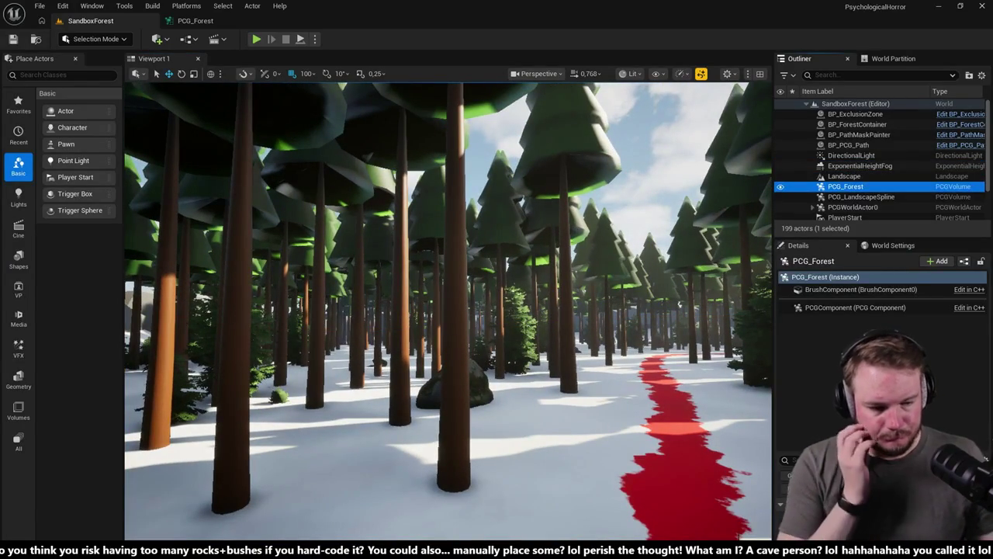
{"action": "left_click", "coordinate": [853, 307]}
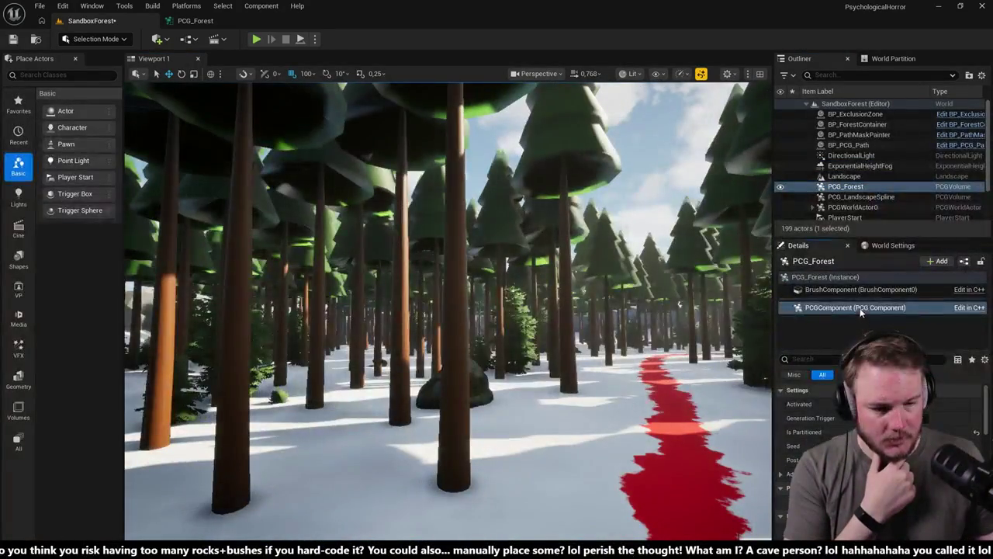
- View the PCG_Forest BrushComponent's Transform, then select the PCG_LandscapeSpline volume
{"action": "left_click", "coordinate": [858, 289]}
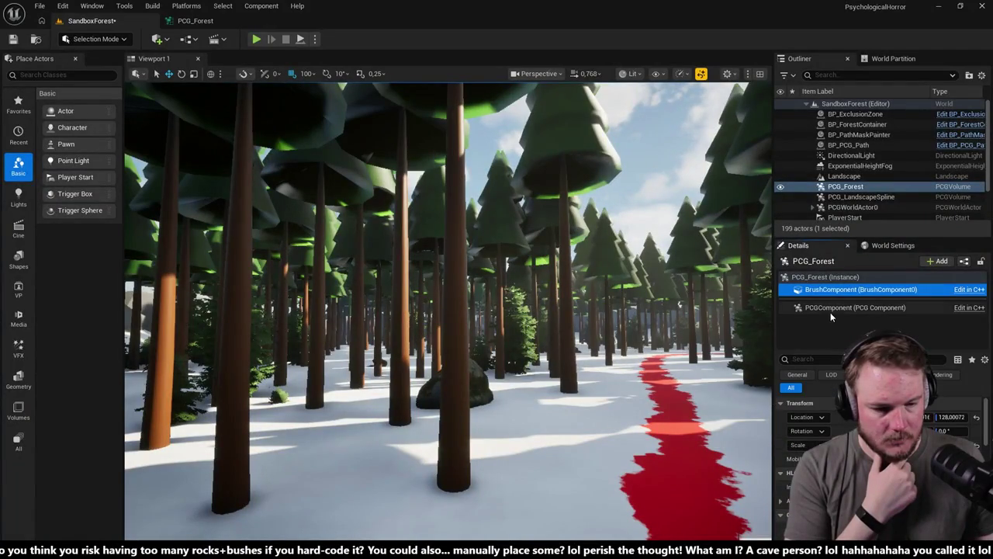
{"action": "left_click", "coordinate": [831, 309]}
{"action": "left_click", "coordinate": [836, 290]}
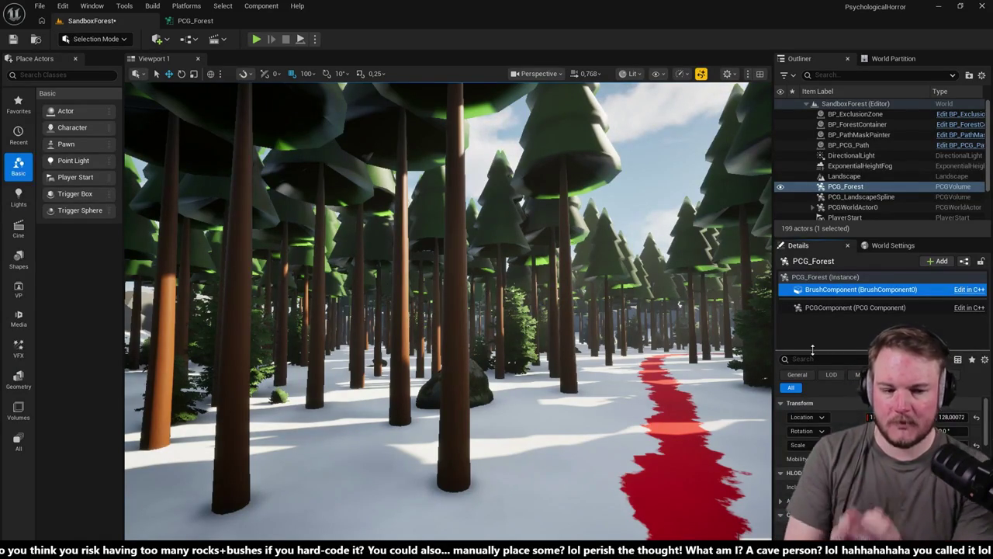
{"action": "left_click", "coordinate": [860, 197]}
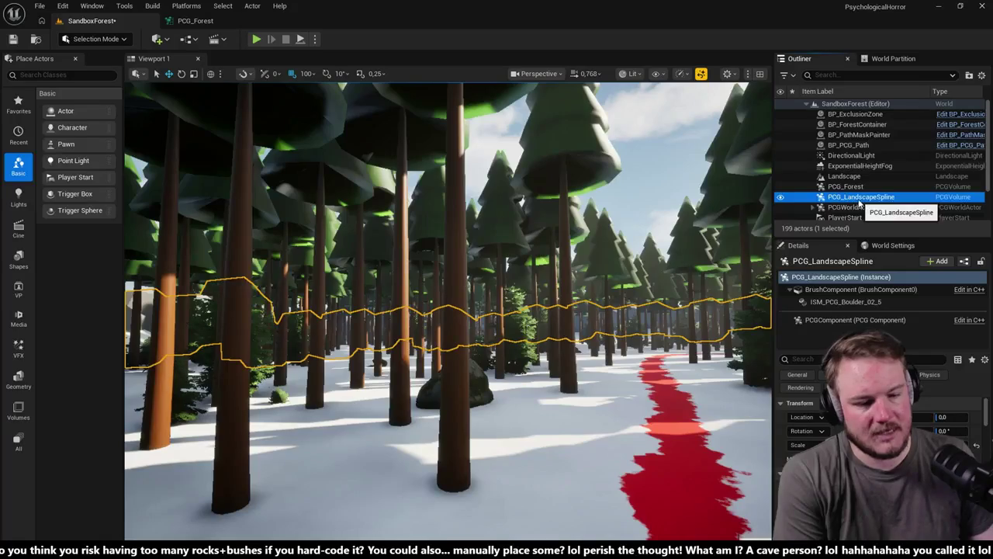
- Inspect the ISM_PCG_Boulder_02_5 component, reselect PCG_Forest, and save the SandboxForest level
{"action": "left_click", "coordinate": [870, 303]}
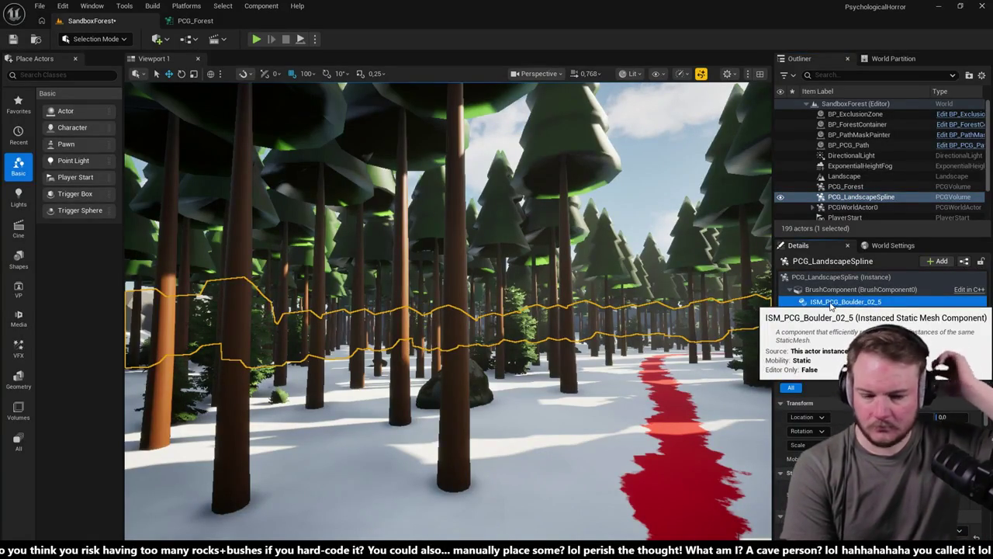
{"action": "left_click", "coordinate": [846, 186]}
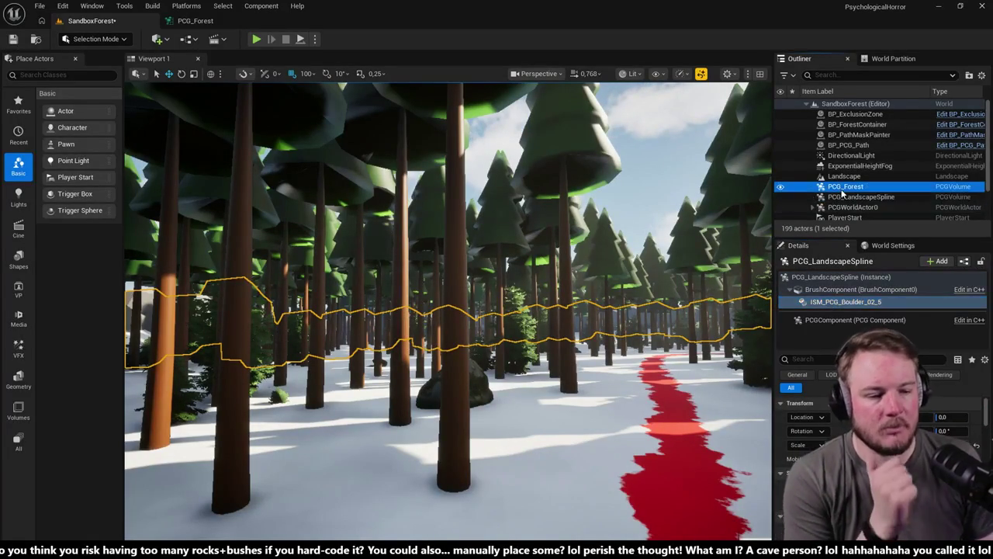
{"action": "left_click_drag", "start_coordinate": [852, 289], "coordinate": [859, 294]}
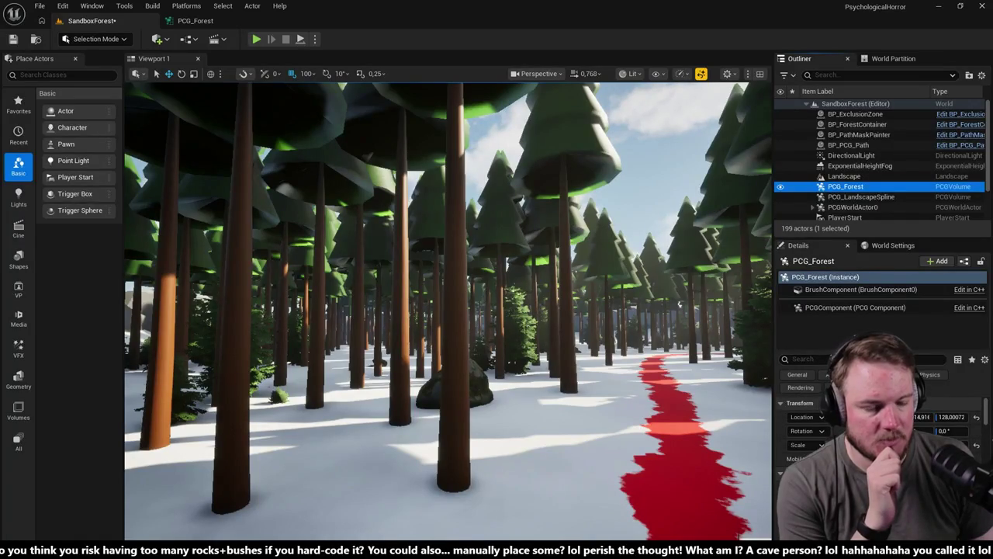
{"action": "mouse_move", "coordinate": [876, 350]}
{"action": "left_mouse_down"}
{"action": "mouse_move", "coordinate": [877, 382]}
{"action": "mouse_move", "coordinate": [865, 334]}
{"action": "left_mouse_up"}
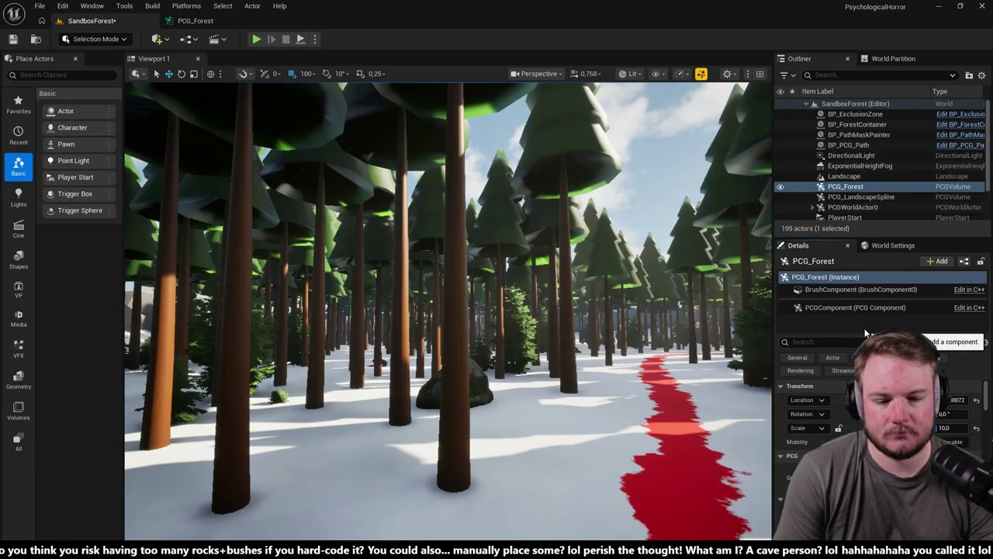
{"action": "mouse_move", "coordinate": [448, 349]}
{"action": "left_mouse_down"}
{"action": "mouse_move", "coordinate": [497, 326]}
{"action": "mouse_move", "coordinate": [450, 325]}
{"action": "left_mouse_up"}
{"action": "key", "text": "ctrl+s"}
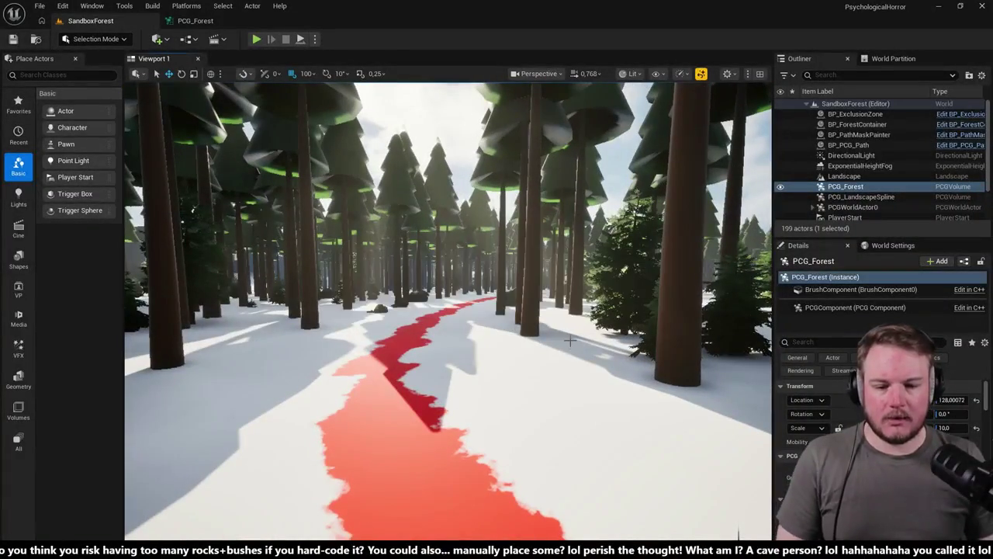